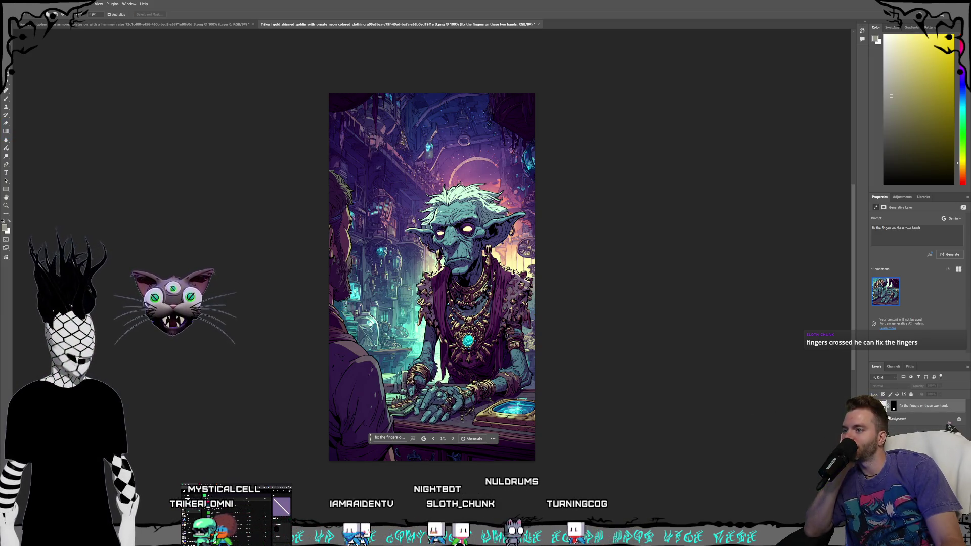
Step: On the Background layer, lasso the goblin's hand and generate 'fix the fingers on this hand'
left_click(904, 419)
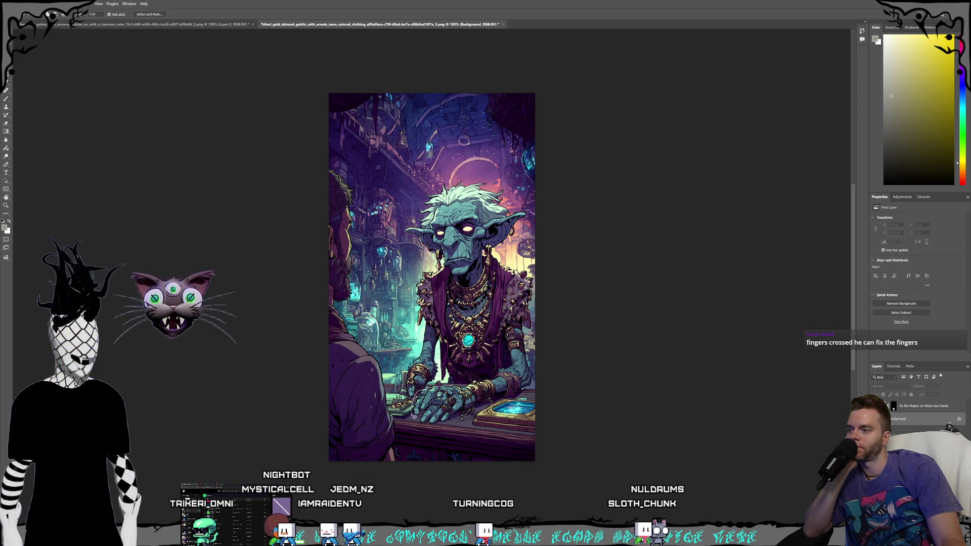
mouse_move(440, 432)
left_mouse_down()
mouse_move(457, 410)
mouse_move(455, 390)
mouse_move(445, 395)
left_mouse_up()
left_click(458, 438)
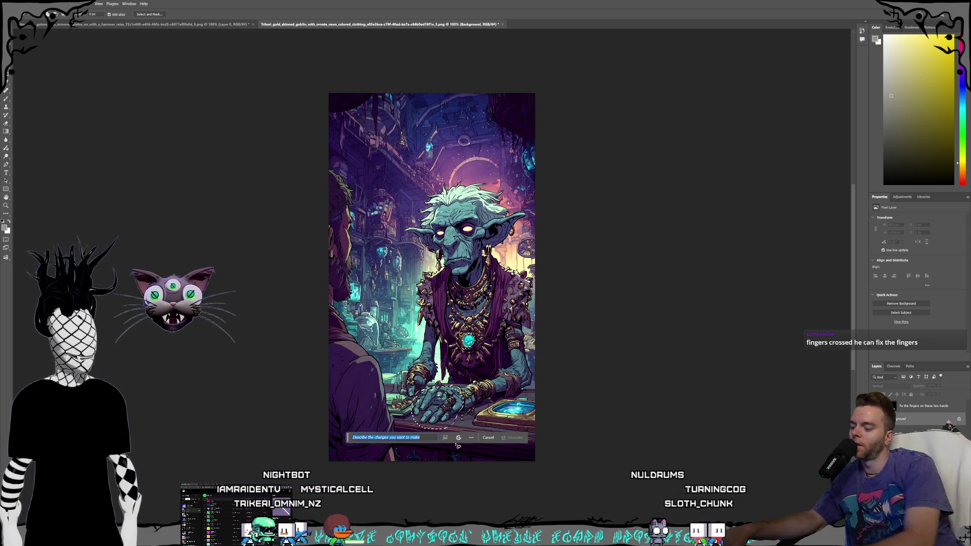
type("fix the fingers on this hand")
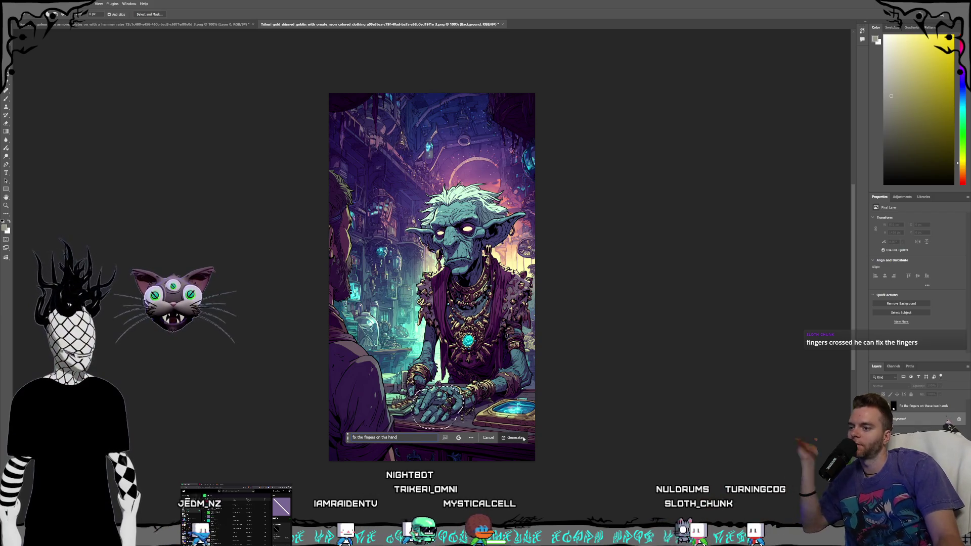
left_click(515, 438)
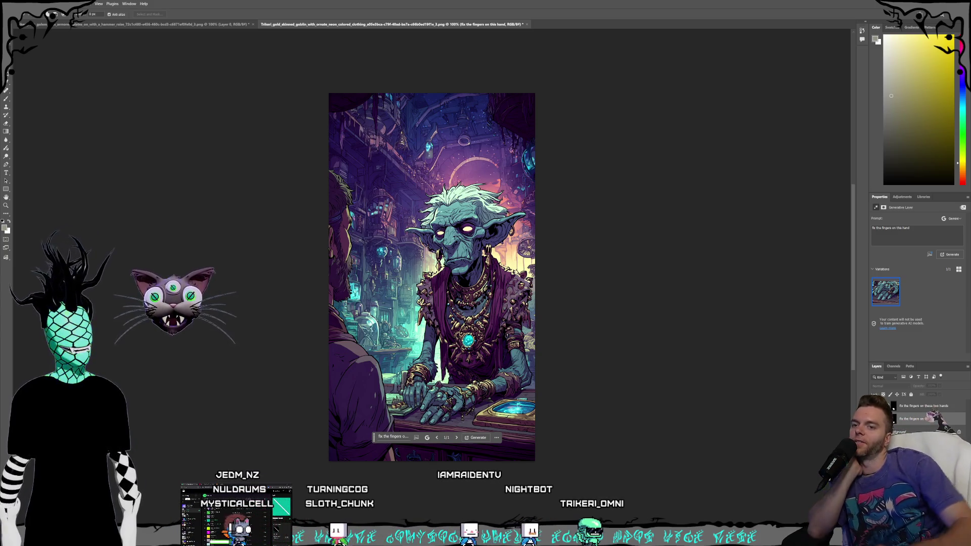
Step: Inspect the new 'fix the fingers on this hand' layer, then go back to the Background layer
left_click(943, 418)
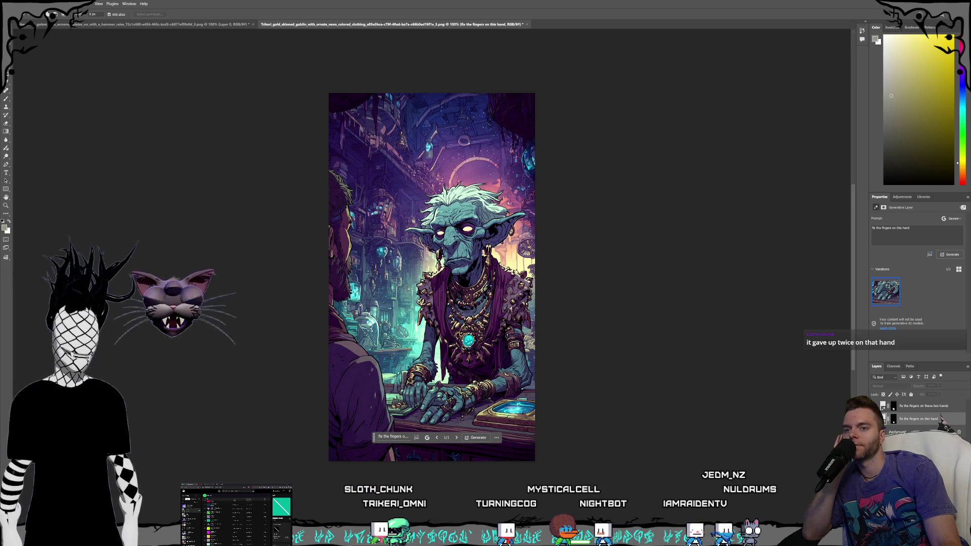
left_click(944, 431)
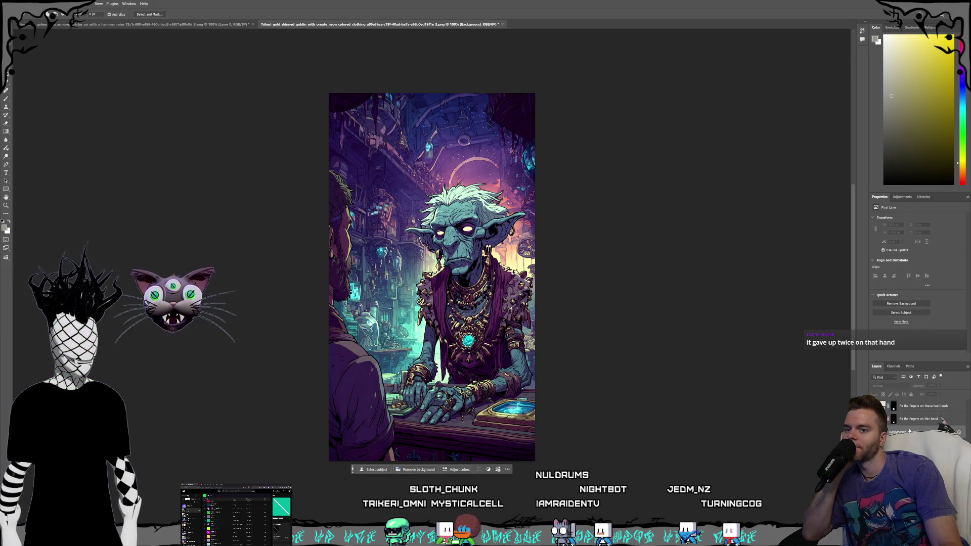
Step: Delete the single-hand and two-hands finger-fix generative layers
left_click(918, 419)
key("Delete")
left_click(914, 408)
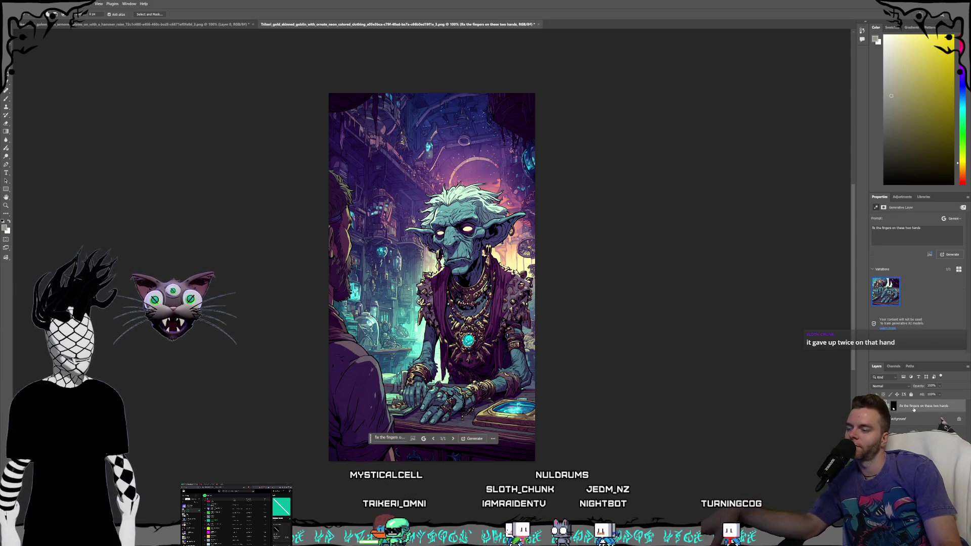
left_click(911, 425)
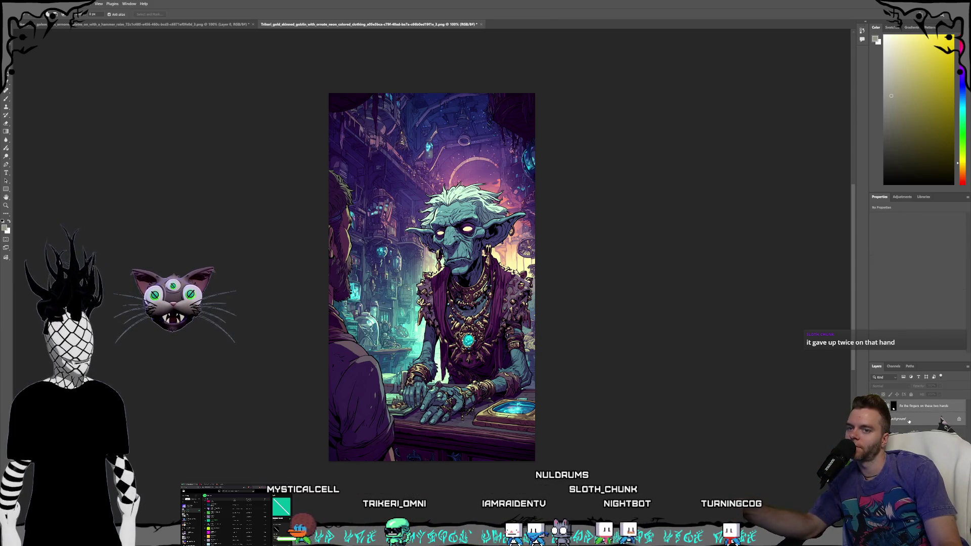
right_click(907, 420)
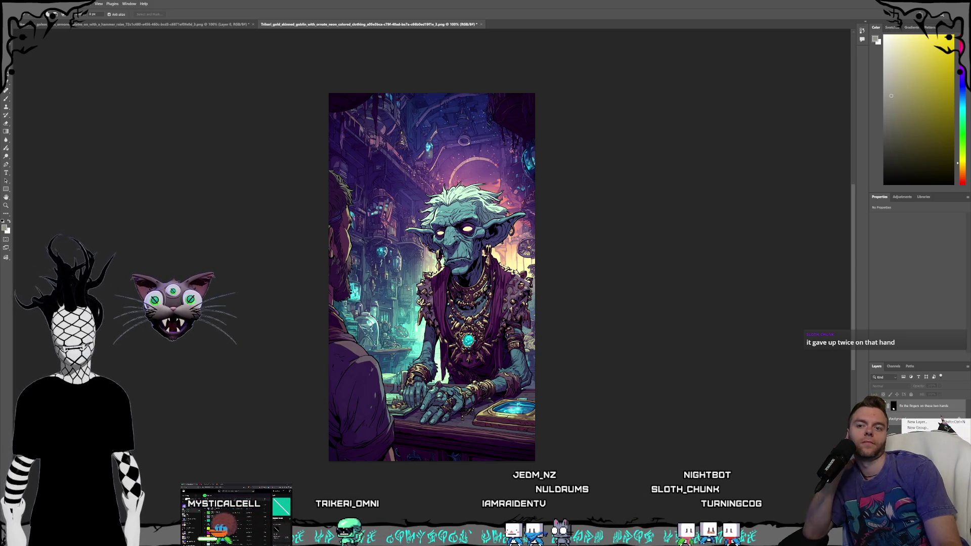
left_click(910, 406)
key("Delete")
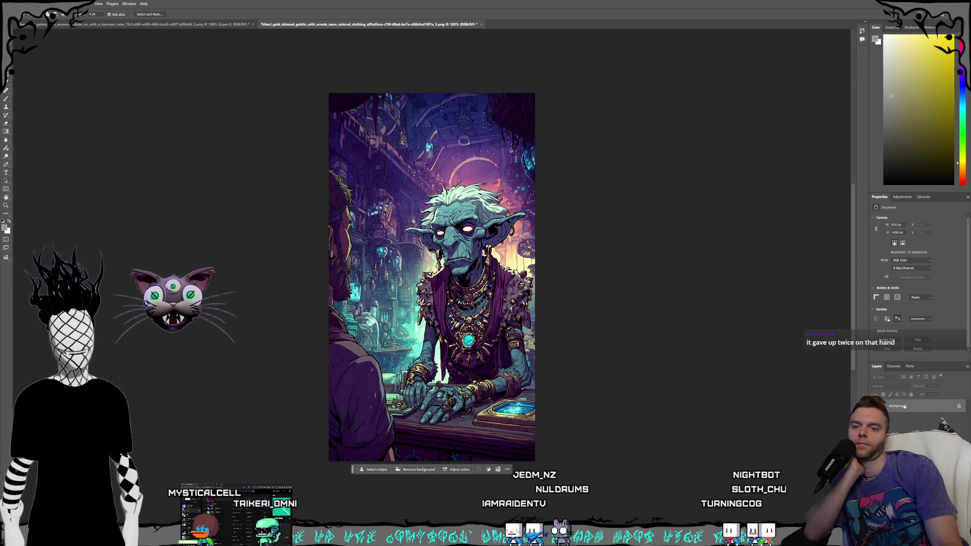
Step: Convert the locked Background into an ordinary pixel layer named Layer 0
double_click(910, 406)
key("Return")
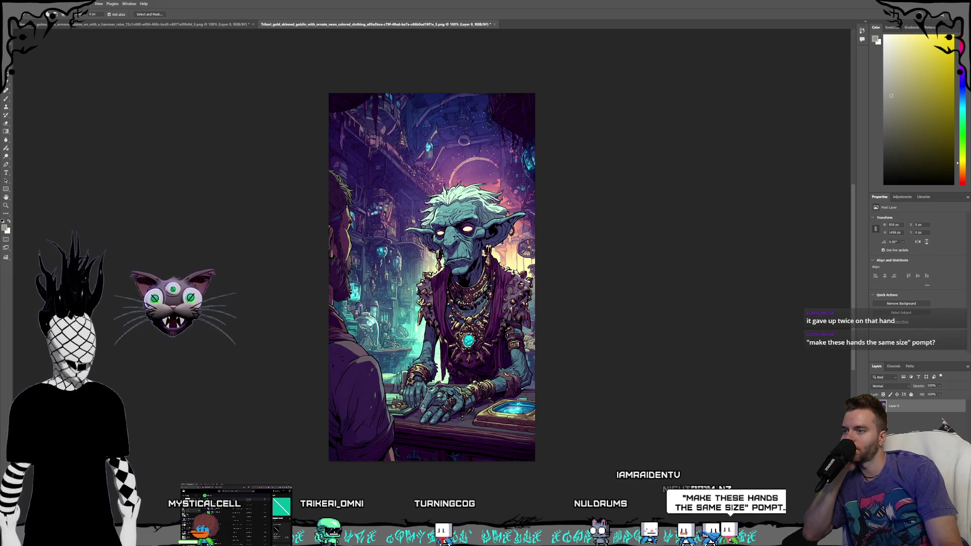
scroll(455, 410, "up", 3)
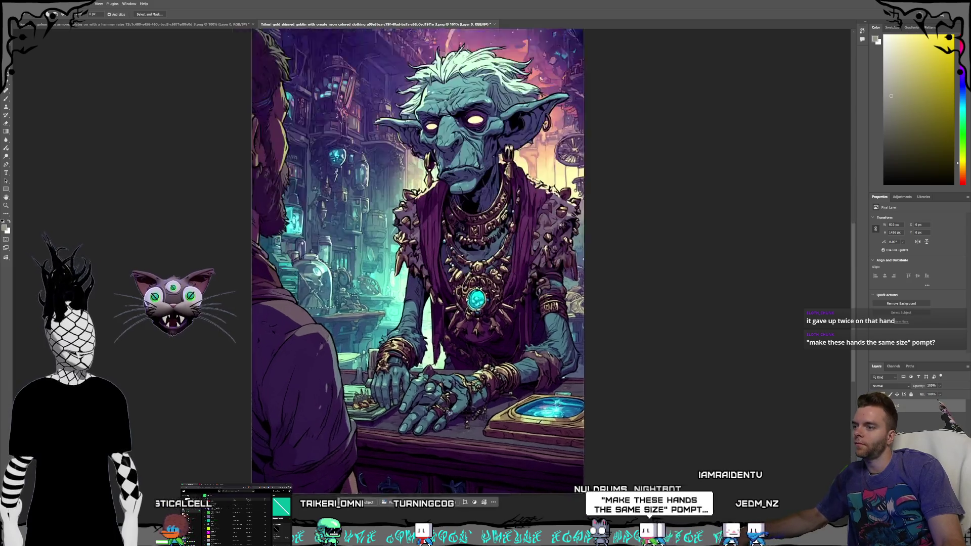
scroll(445, 338, "up", 4)
mouse_move(445, 337)
left_mouse_down()
mouse_move(420, 320)
mouse_move(377, 360)
left_mouse_up()
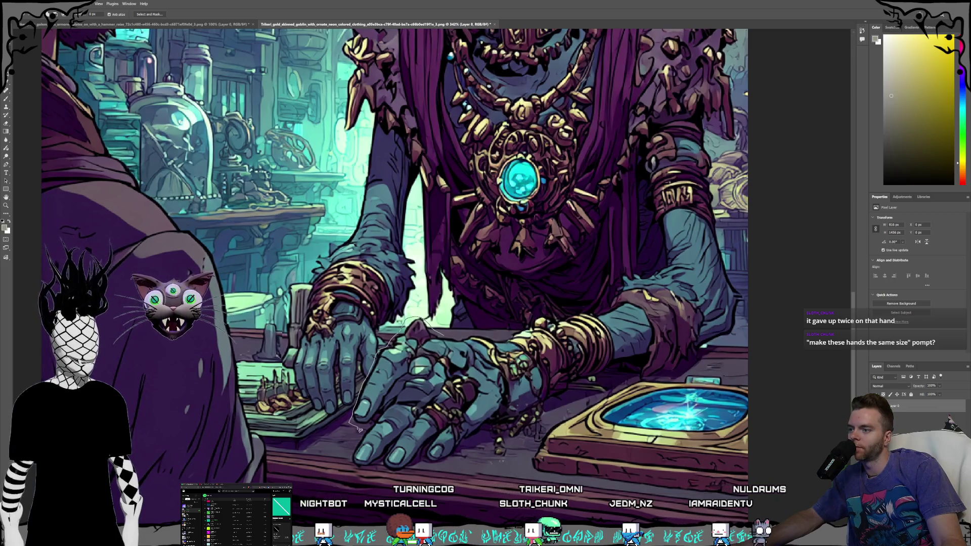
left_click_drag(368, 426, 379, 419)
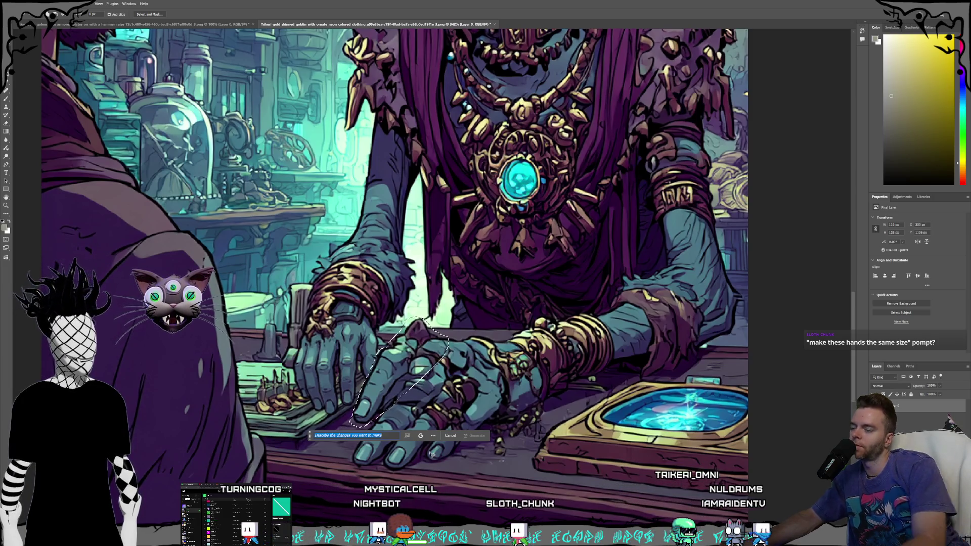
type("remove")
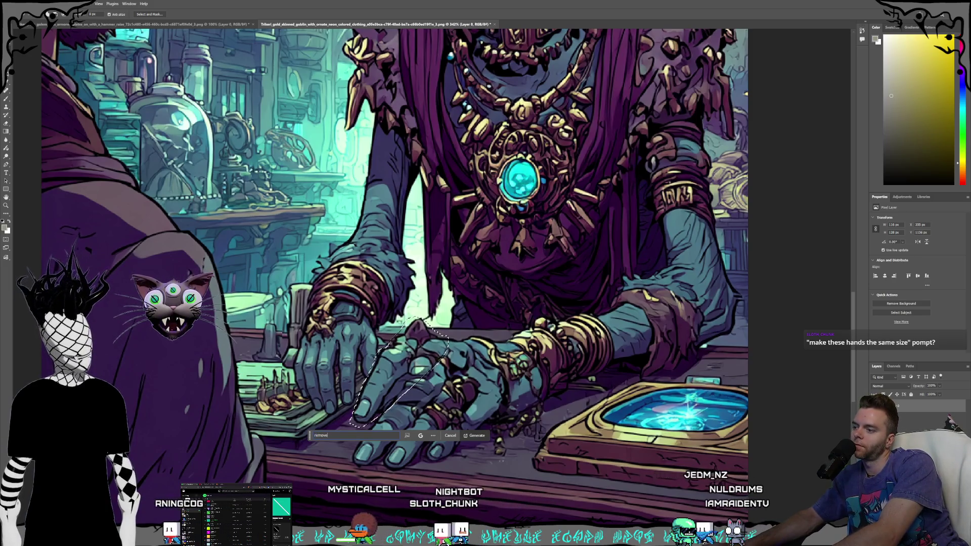
type(" this e")
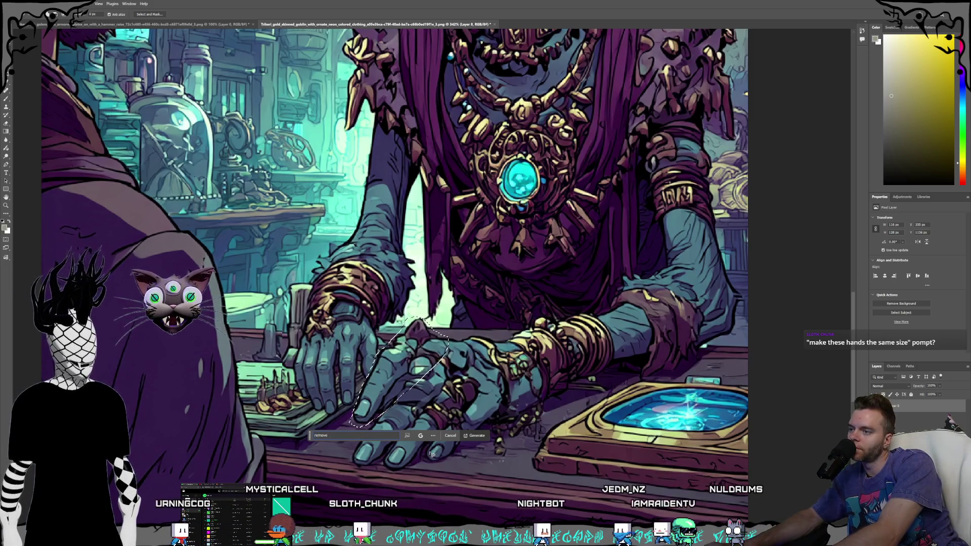
type("xtra finger")
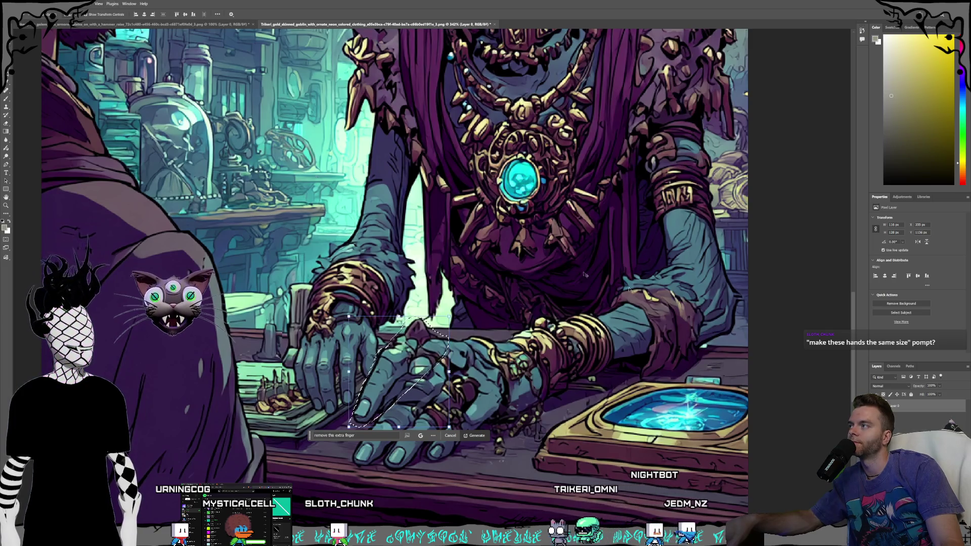
left_click(783, 322)
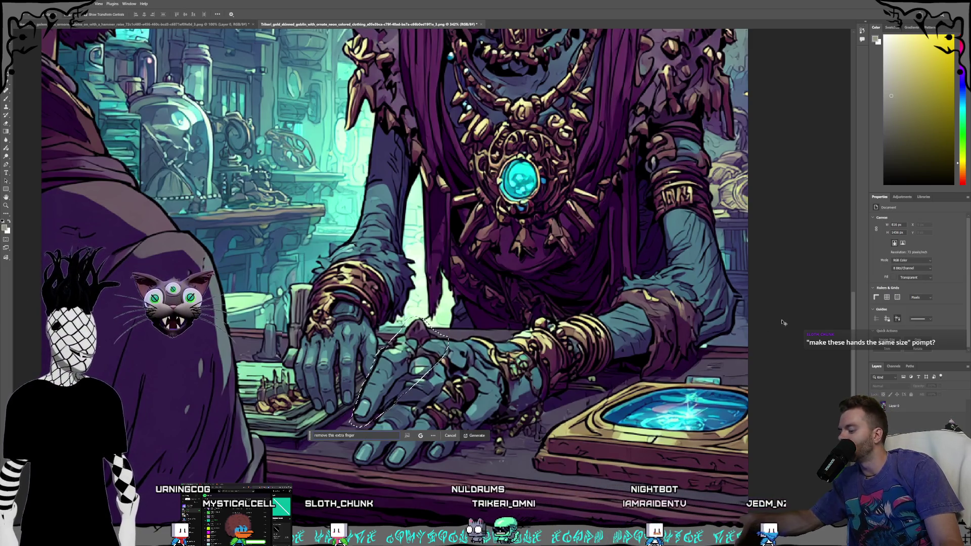
key("ctrl+d")
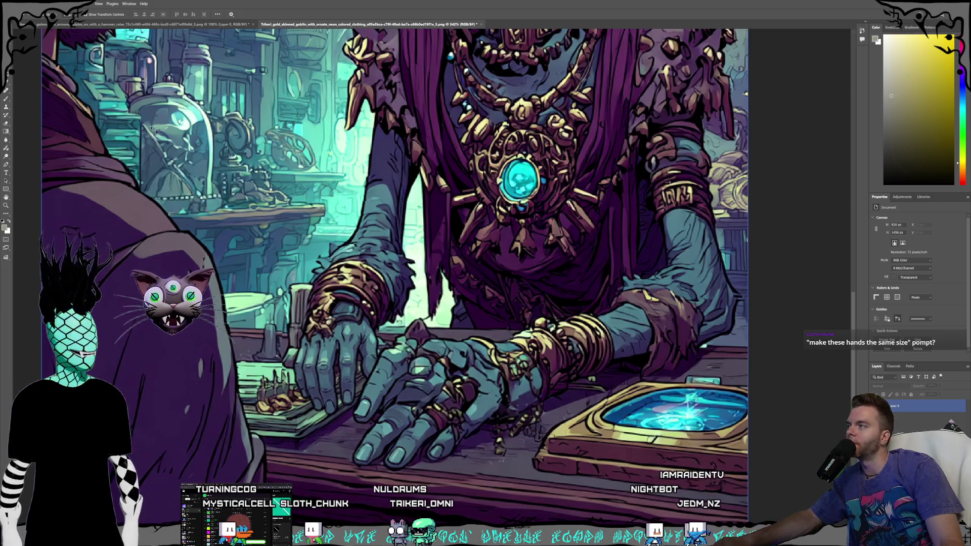
key("l")
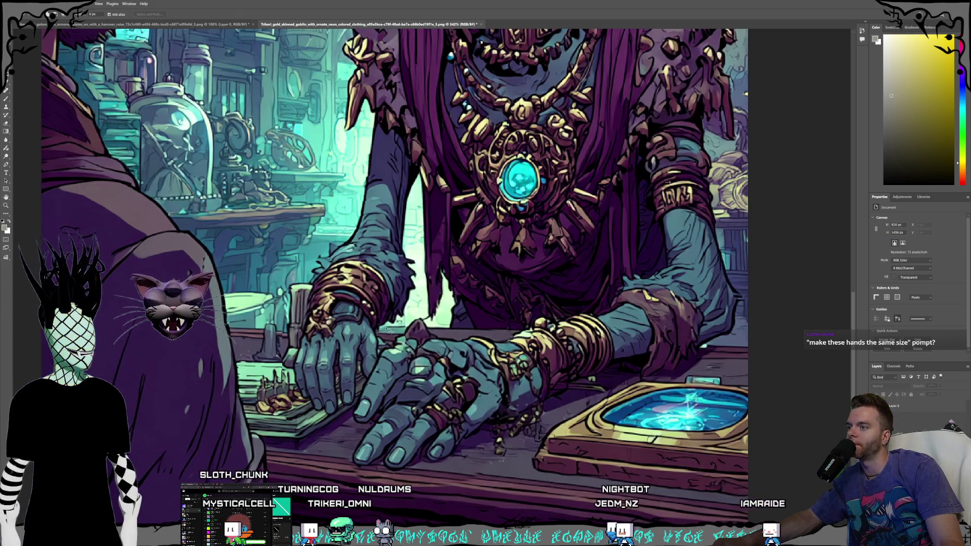
Step: Lasso both hands, generate 'make these hands the same size' with Gemini 2.5, and merge it into Layer 0
mouse_move(438, 331)
left_mouse_down()
mouse_move(420, 322)
mouse_move(315, 332)
mouse_move(289, 360)
mouse_move(293, 405)
mouse_move(322, 435)
left_mouse_up()
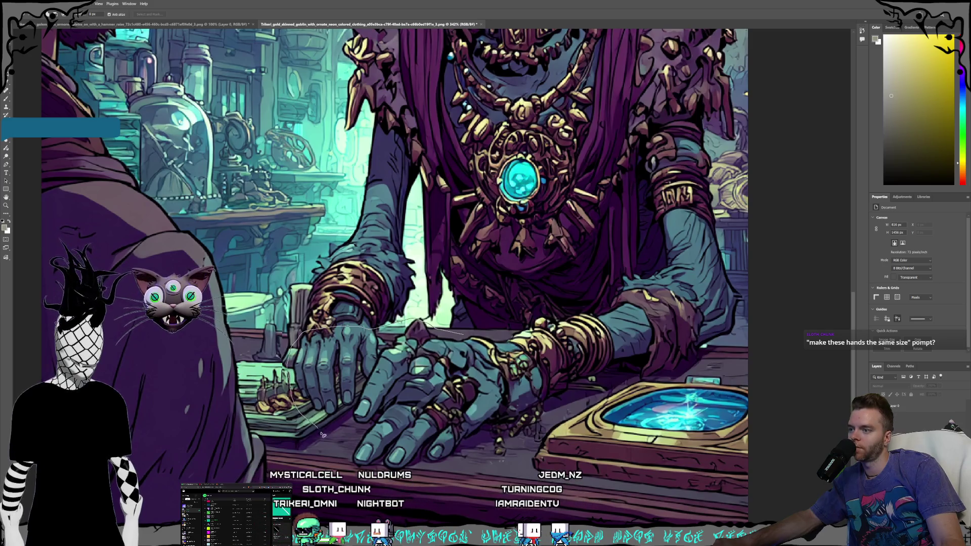
mouse_move(481, 463)
left_mouse_down()
mouse_move(502, 438)
mouse_move(512, 389)
left_mouse_up()
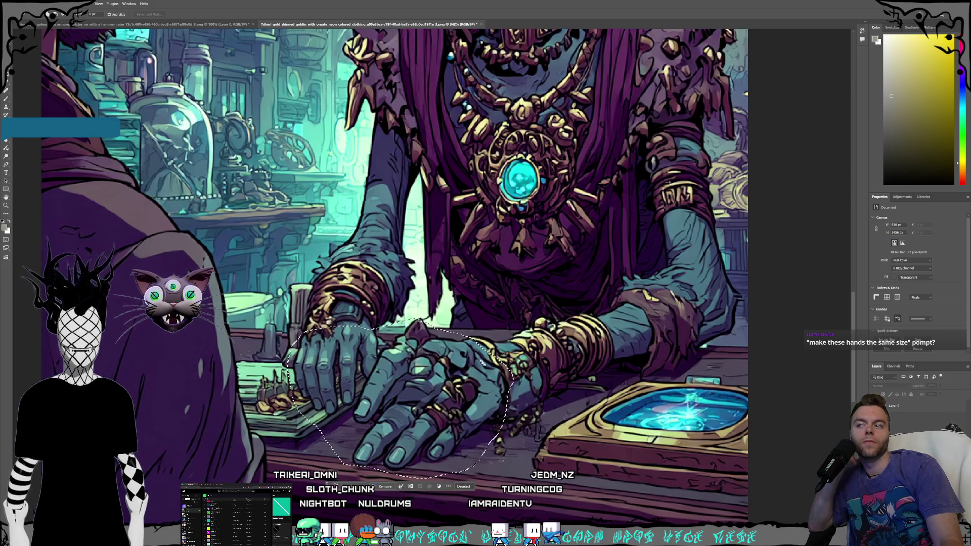
left_click(349, 486)
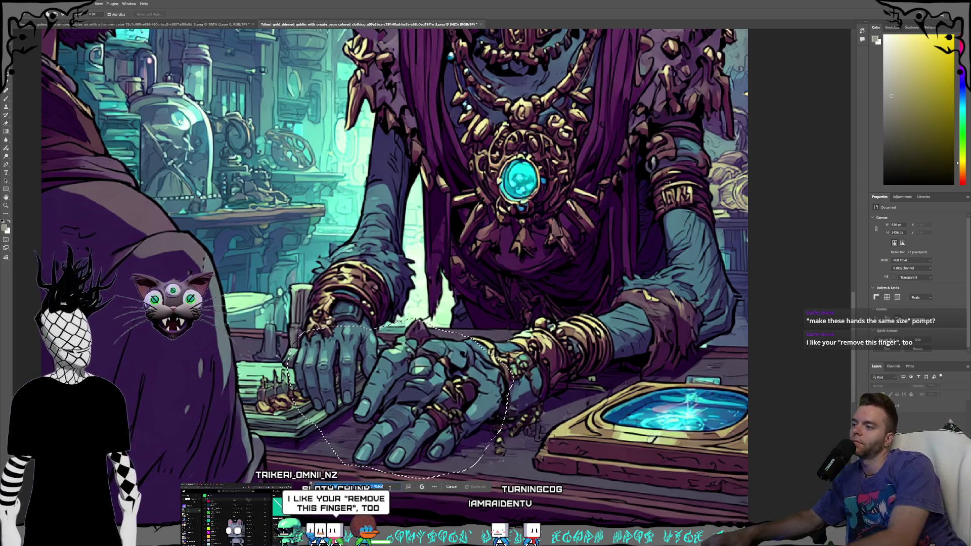
type("make these hands the")
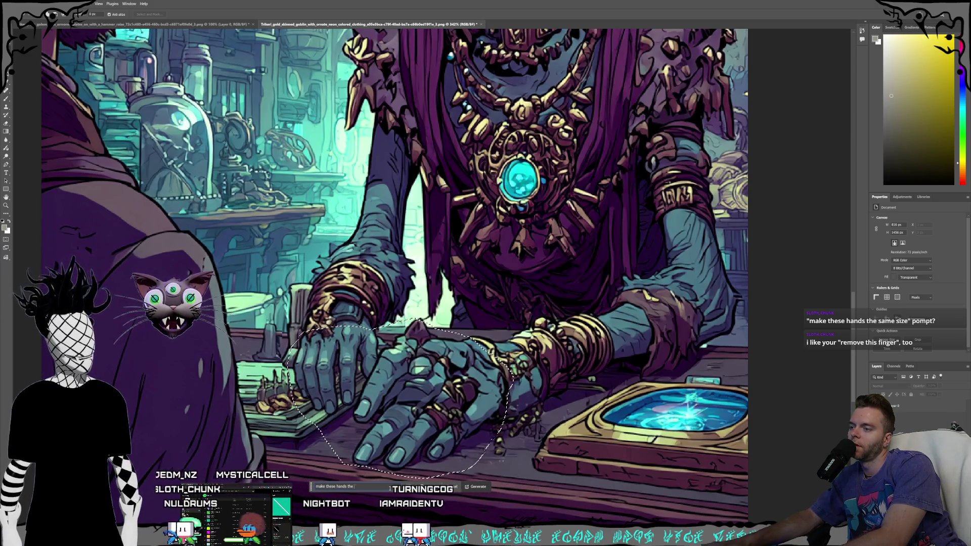
type(" same size")
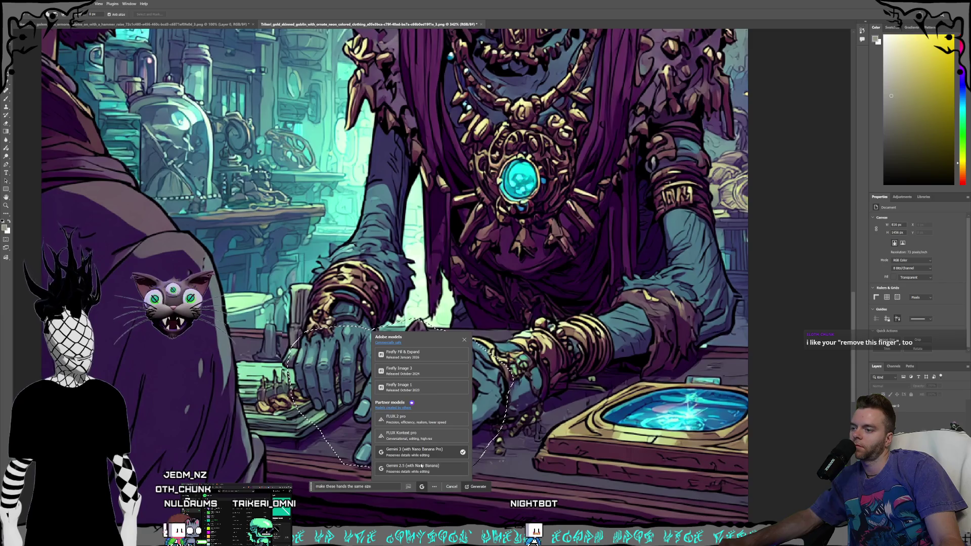
left_click(475, 487)
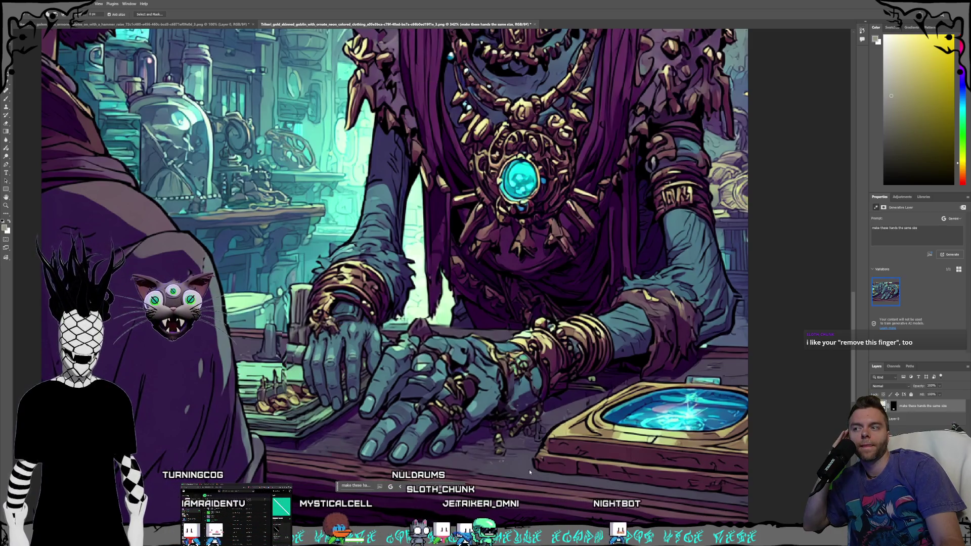
key("ctrl+e")
Step: Try erasing part of the goblin's hand, undo it, and restore the Photoshop window smaller
key("e")
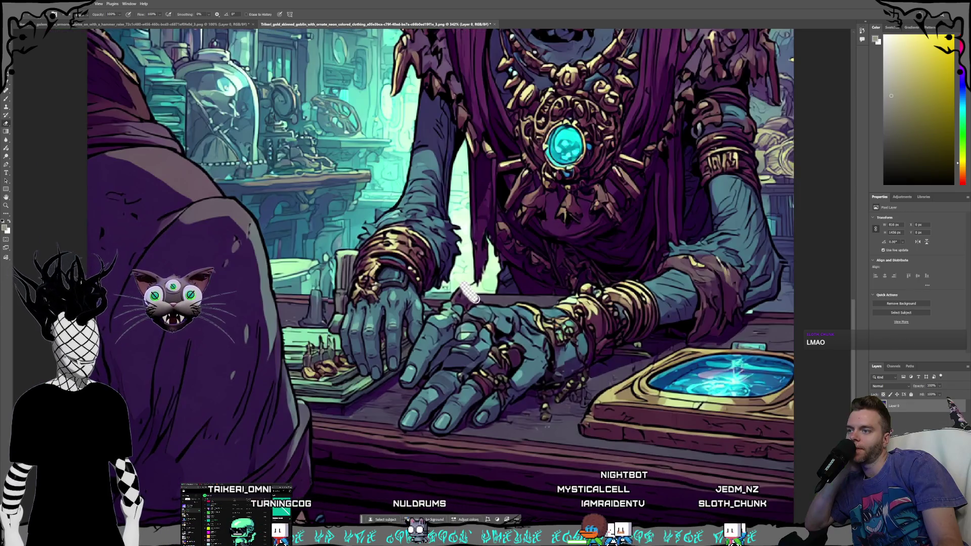
left_click_drag(495, 319, 399, 386)
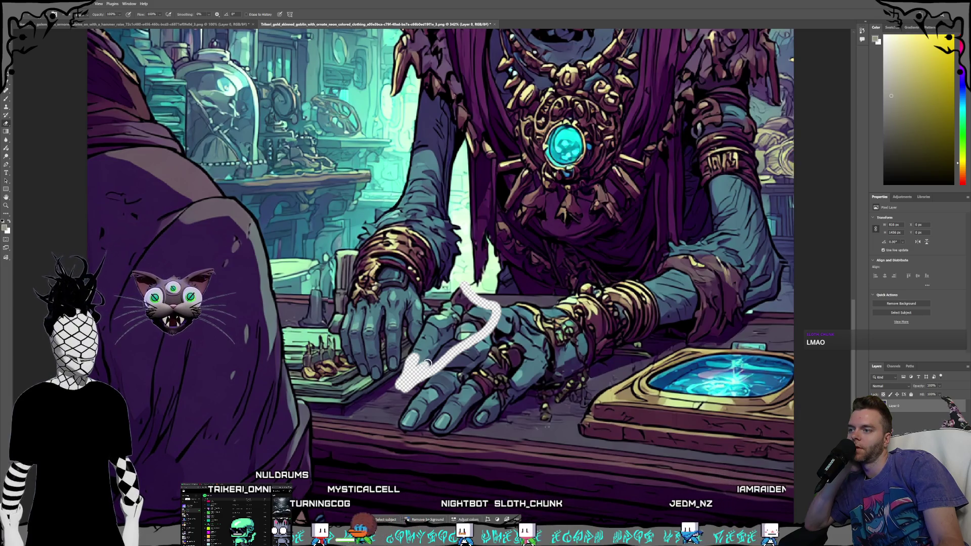
left_click_drag(410, 369, 425, 350)
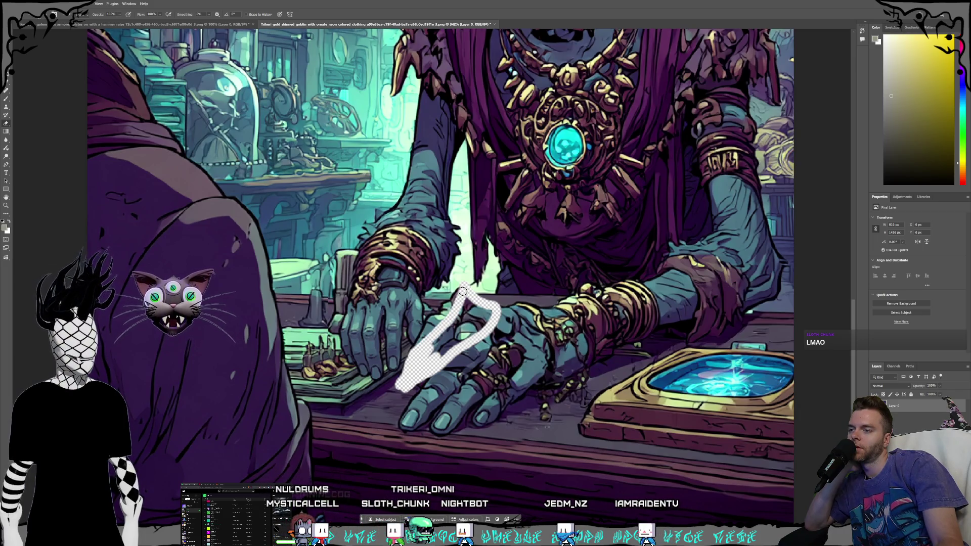
key("ctrl+z")
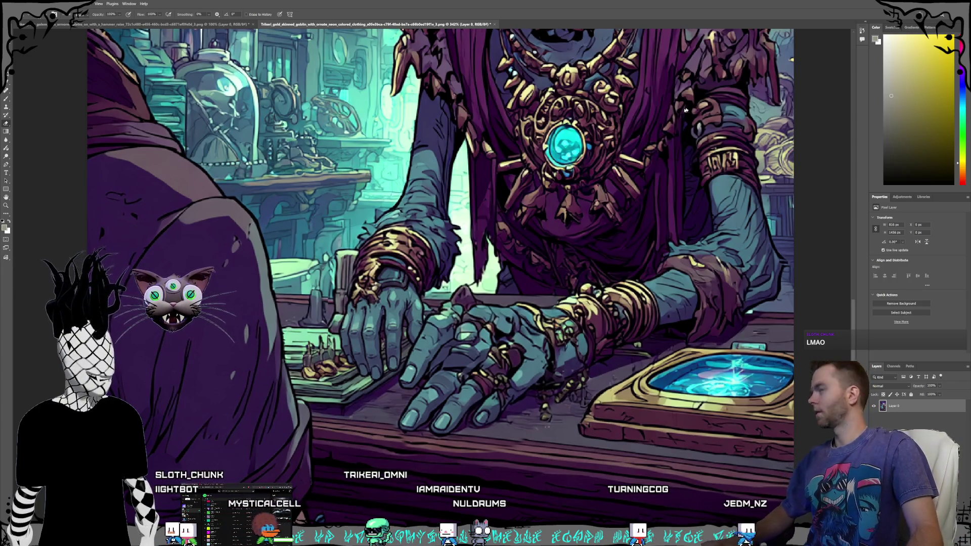
double_click(615, 7)
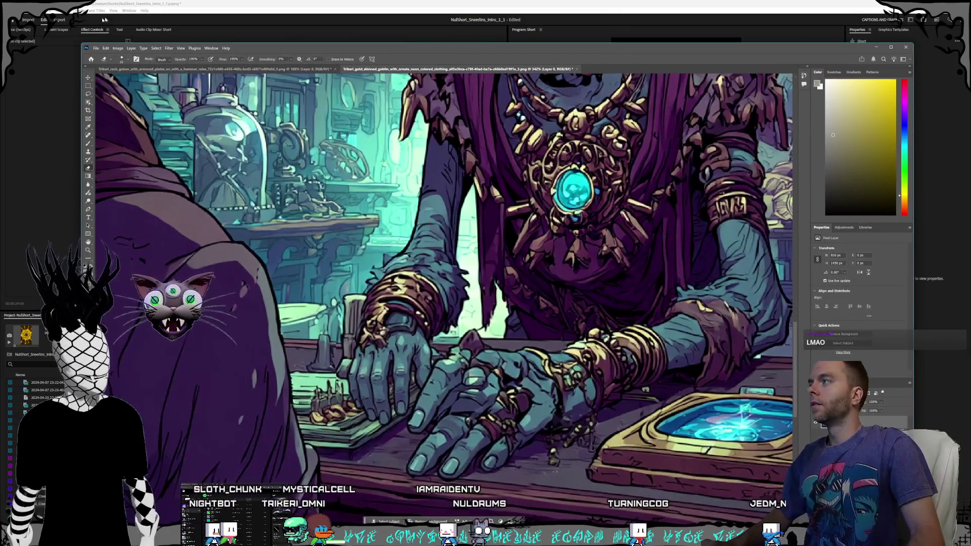
mouse_move(81, 43)
left_mouse_down()
mouse_move(221, 143)
mouse_move(252, 193)
left_mouse_up()
left_click_drag(845, 199, 249, 247)
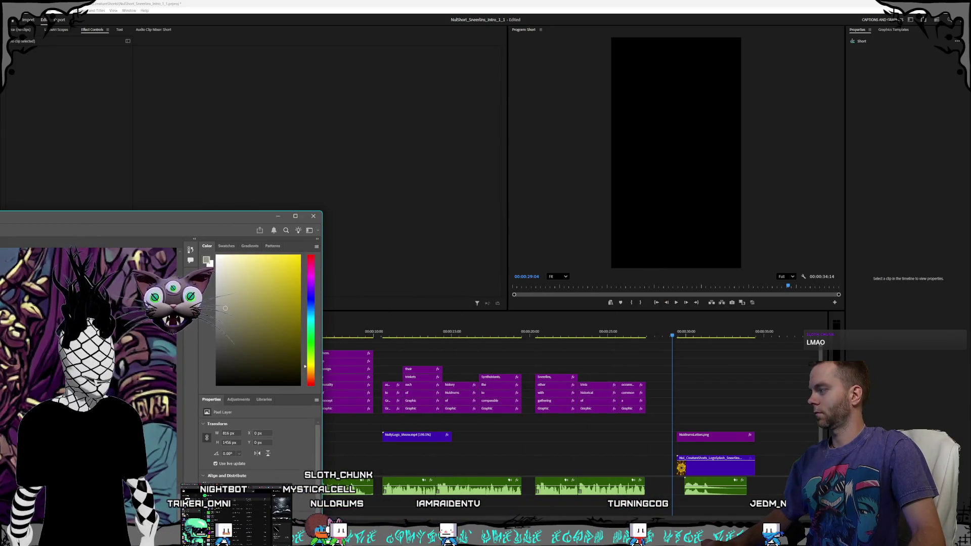
key("alt+Tab")
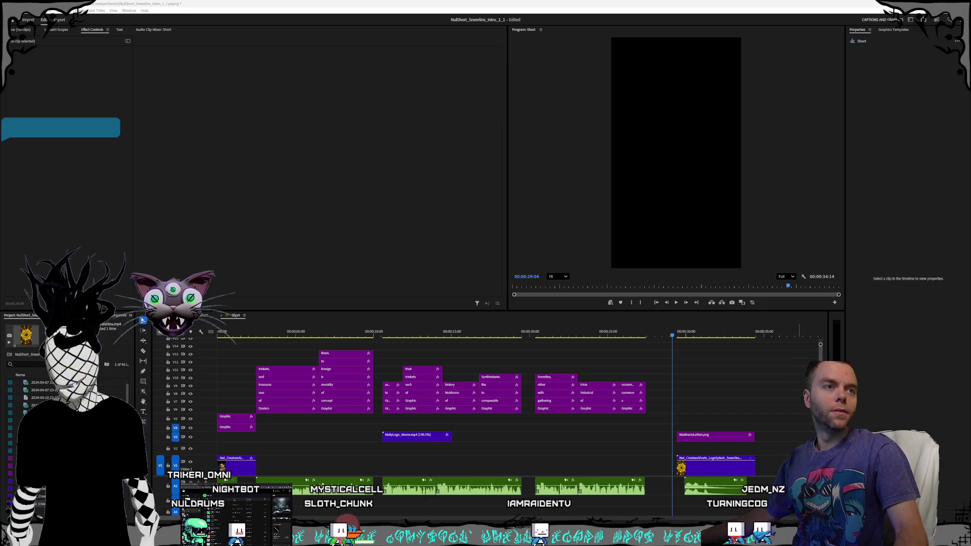
key("alt+Tab")
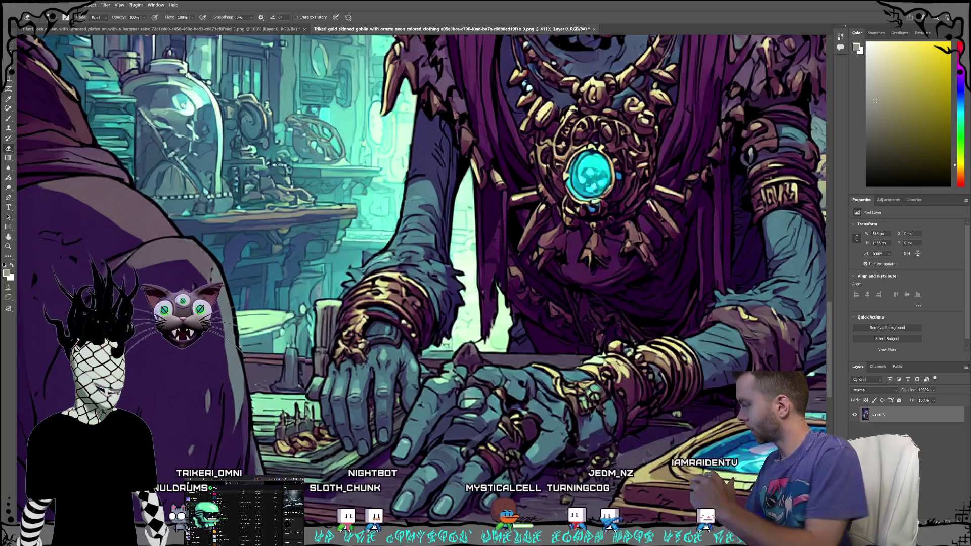
Step: Erase the extra fingers and malformed hand at the counter's centre down to transparency
scroll(572, 344, "down", 3)
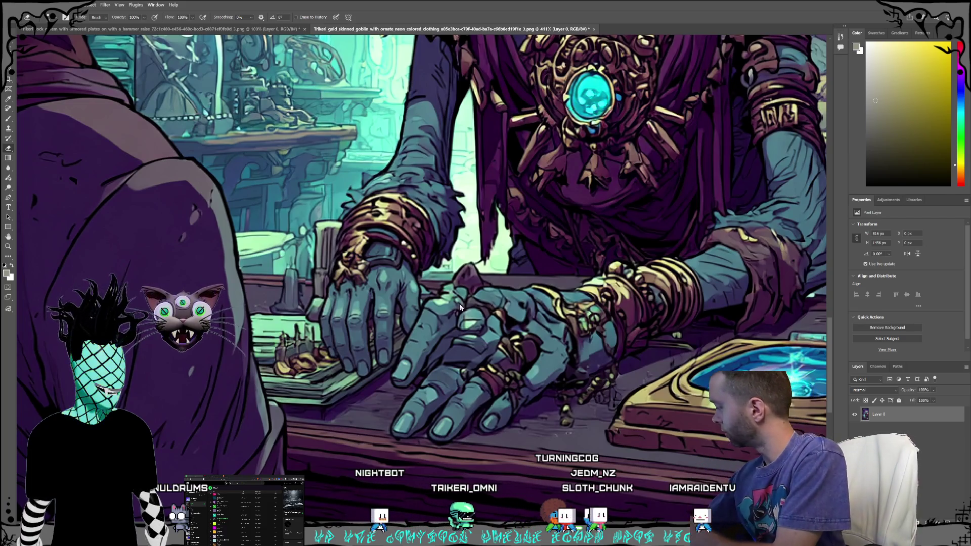
left_click(8, 149)
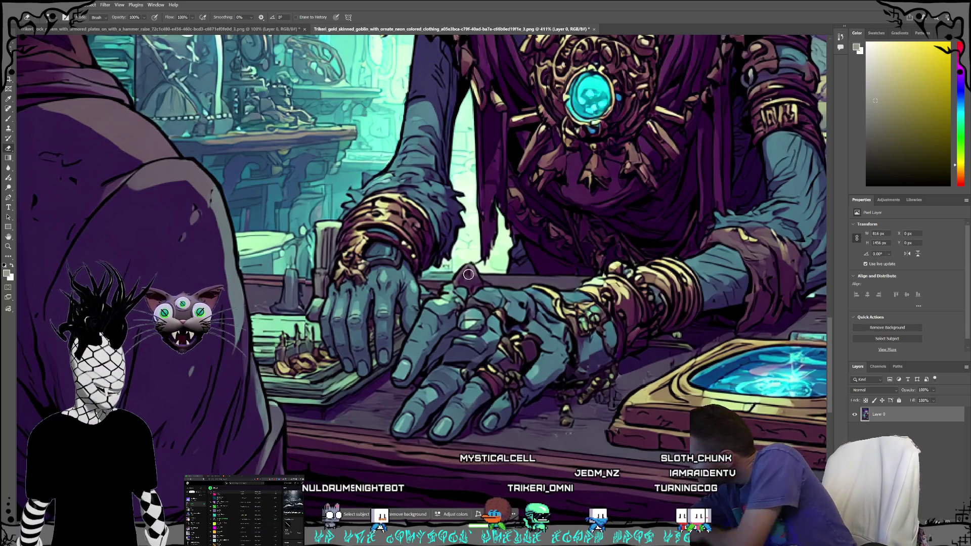
left_click_drag(468, 264, 477, 288)
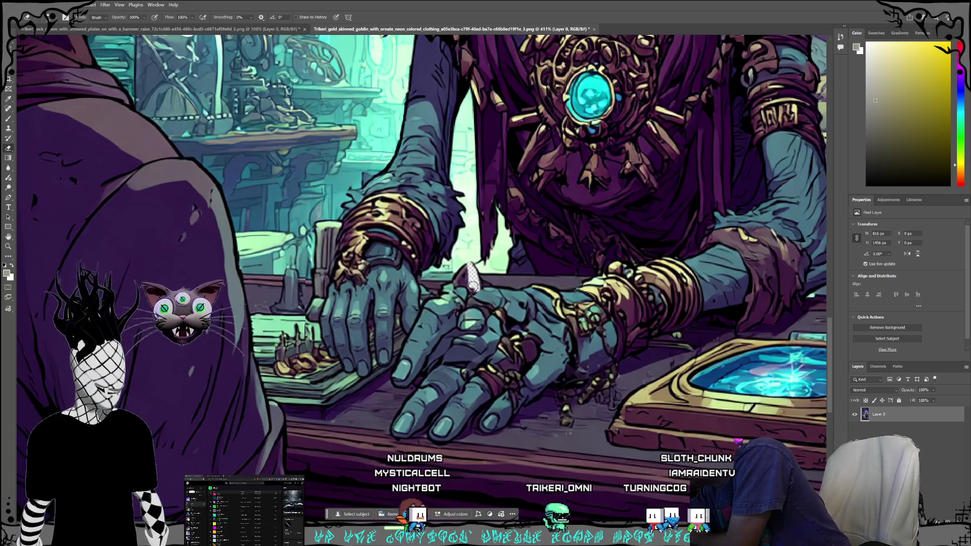
left_click_drag(463, 288, 433, 325)
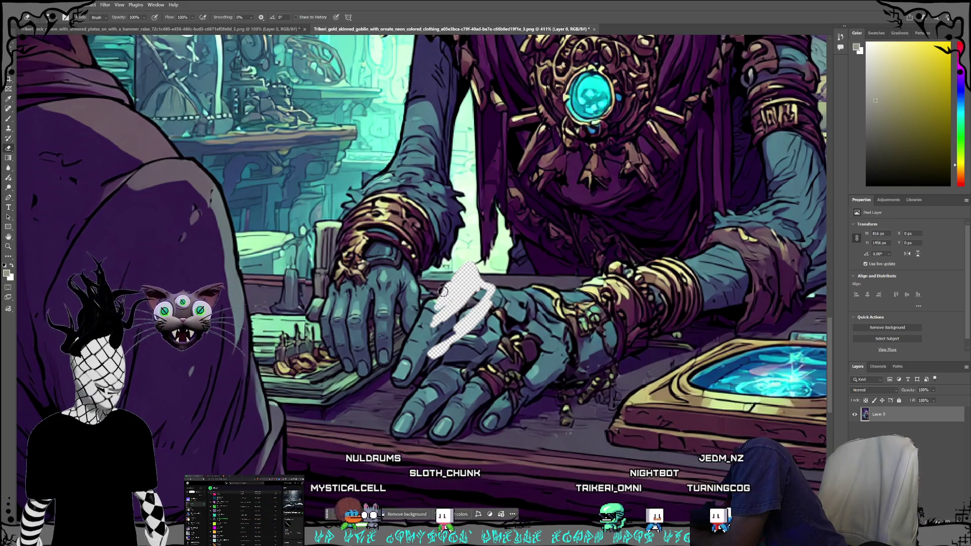
left_click_drag(421, 335, 433, 308)
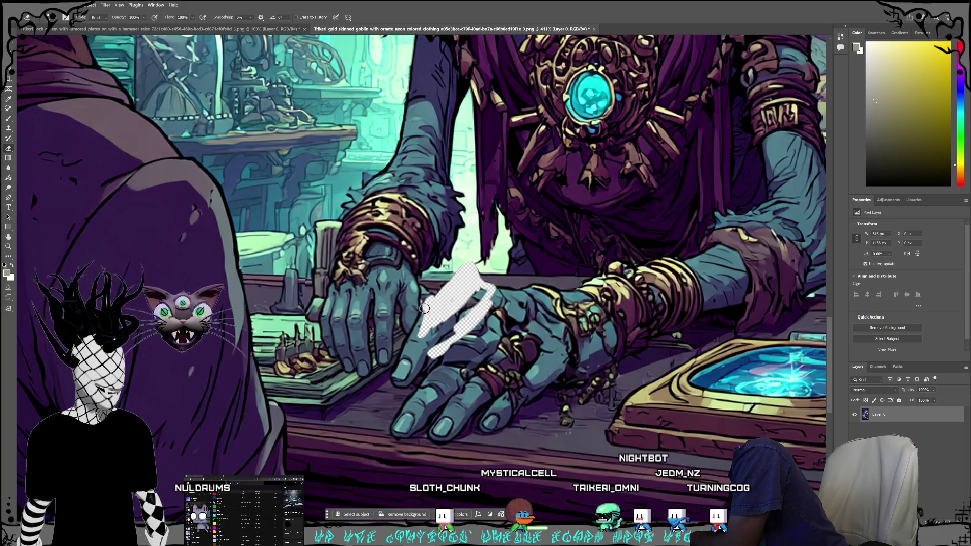
mouse_move(418, 326)
left_mouse_down()
mouse_move(397, 386)
mouse_move(416, 374)
left_mouse_up()
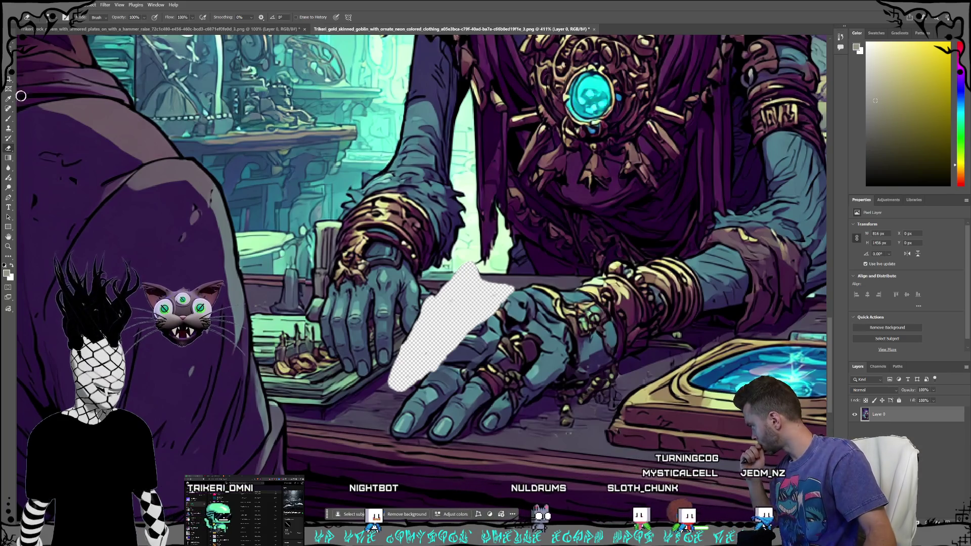
key("l")
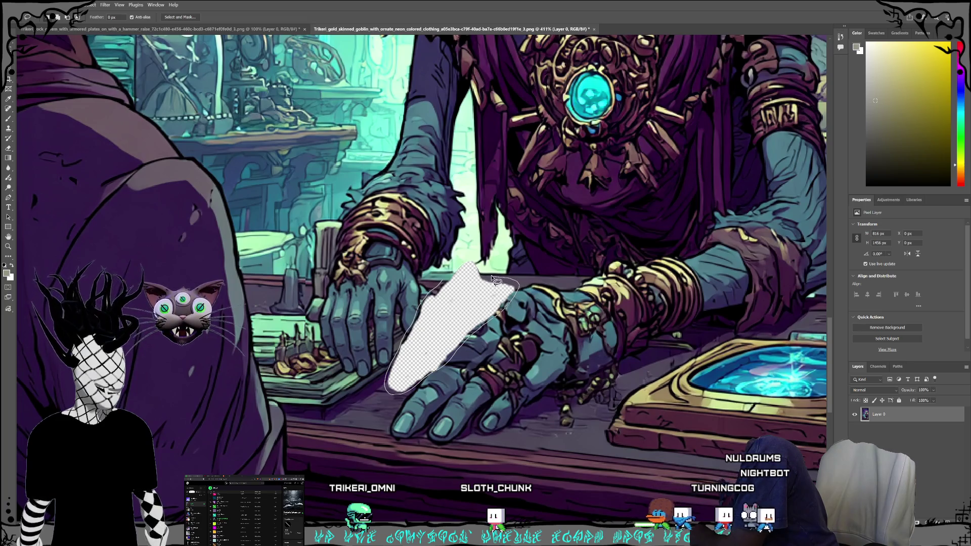
Step: Lasso the erased gap and generate new content using the Firefly Fill & Expand model
left_click_drag(472, 263, 471, 261)
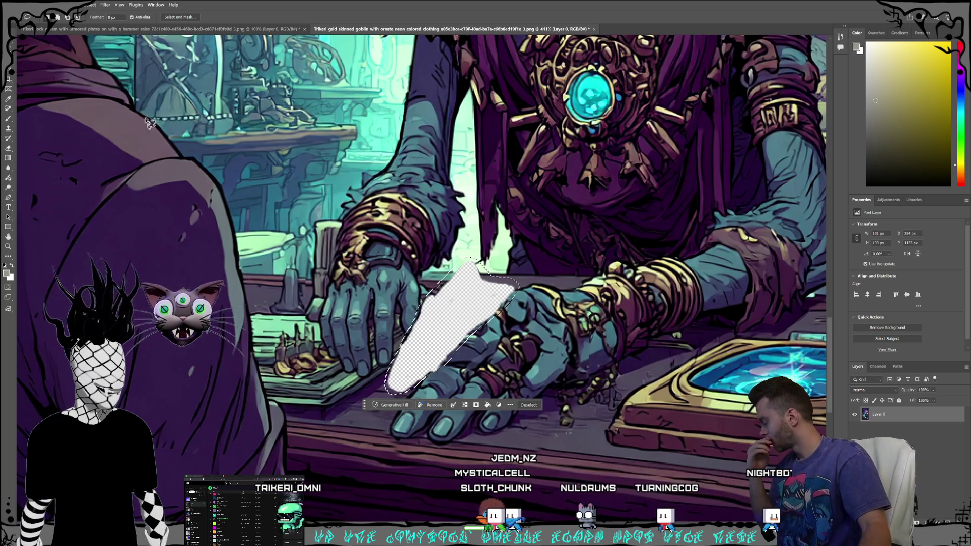
left_click(392, 405)
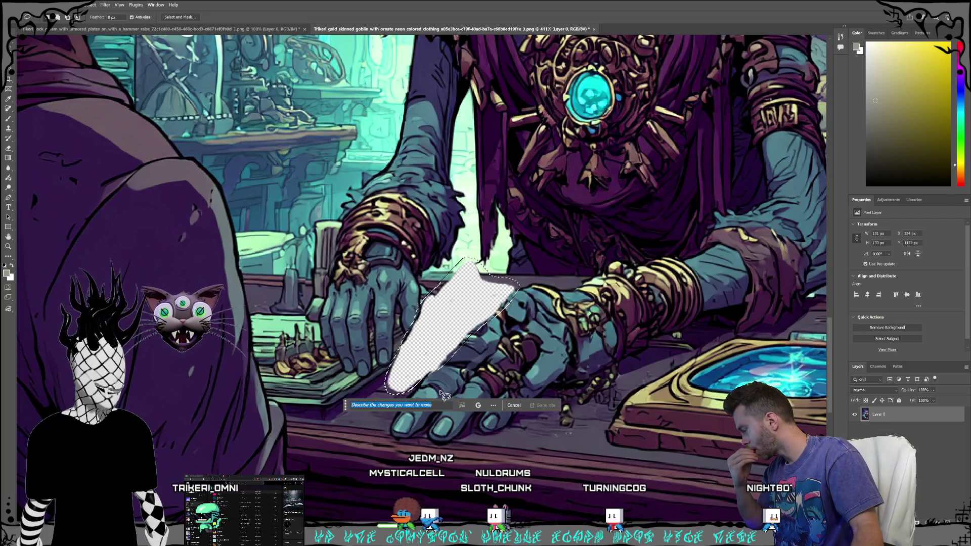
left_click(478, 405)
left_click(463, 244)
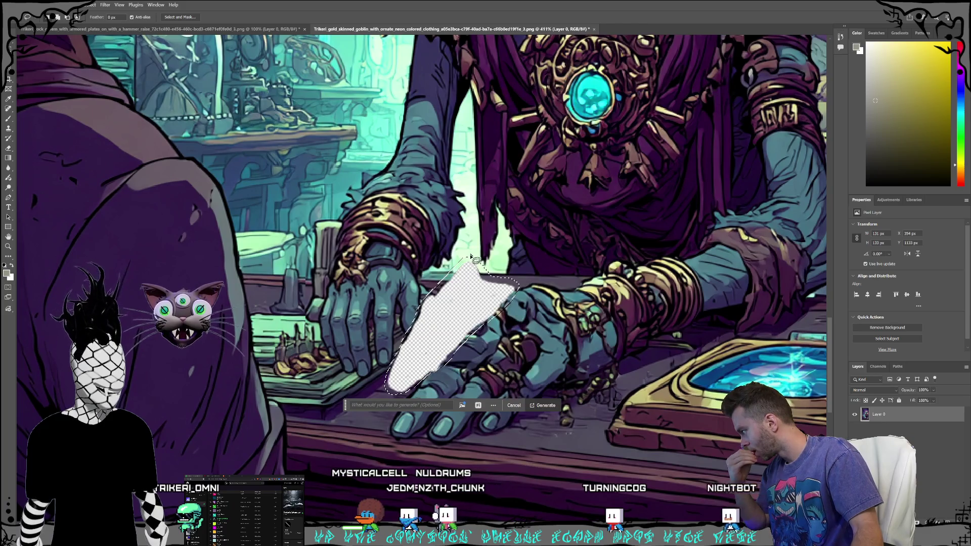
left_click(544, 406)
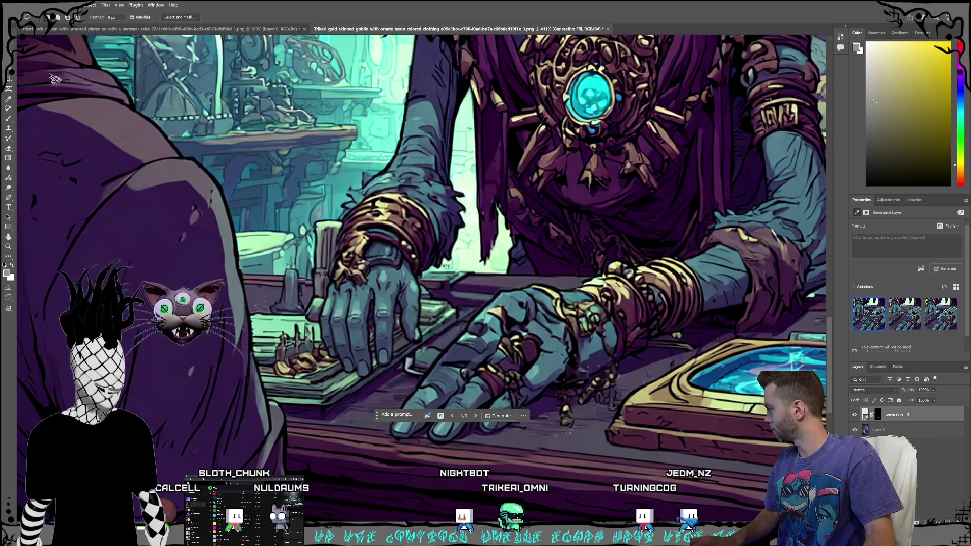
Step: Switch to the Eraser and set its brush size to 23 px
key("e")
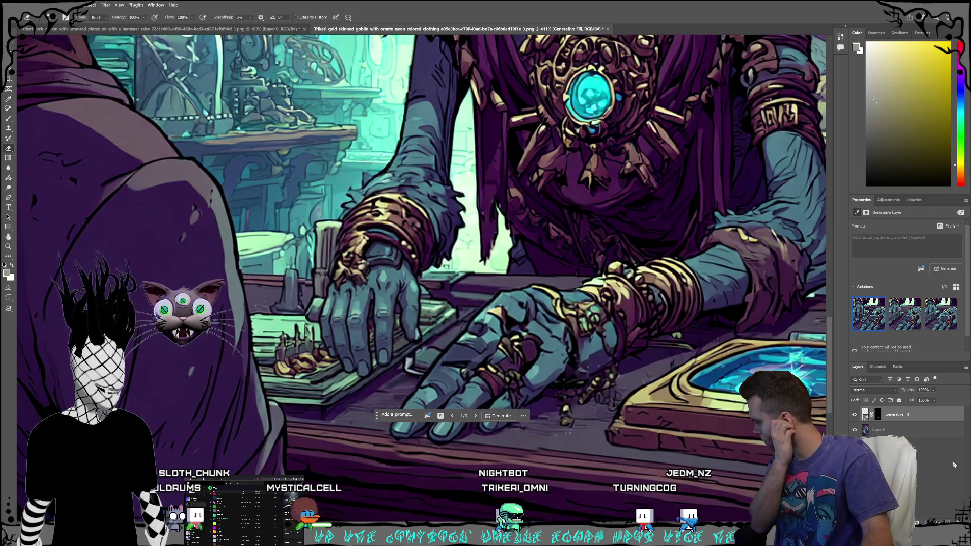
left_click(909, 436)
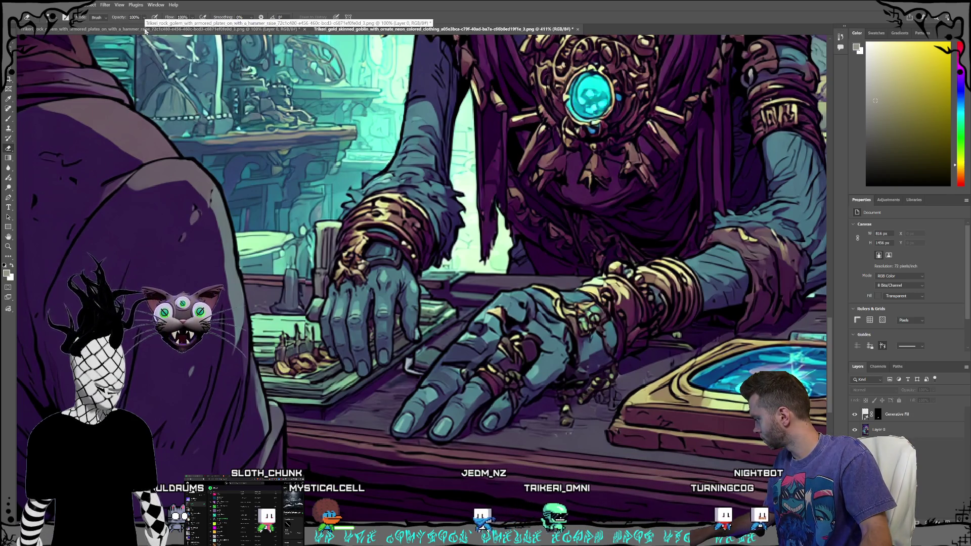
left_click(56, 18)
left_click_drag(50, 44, 49, 42)
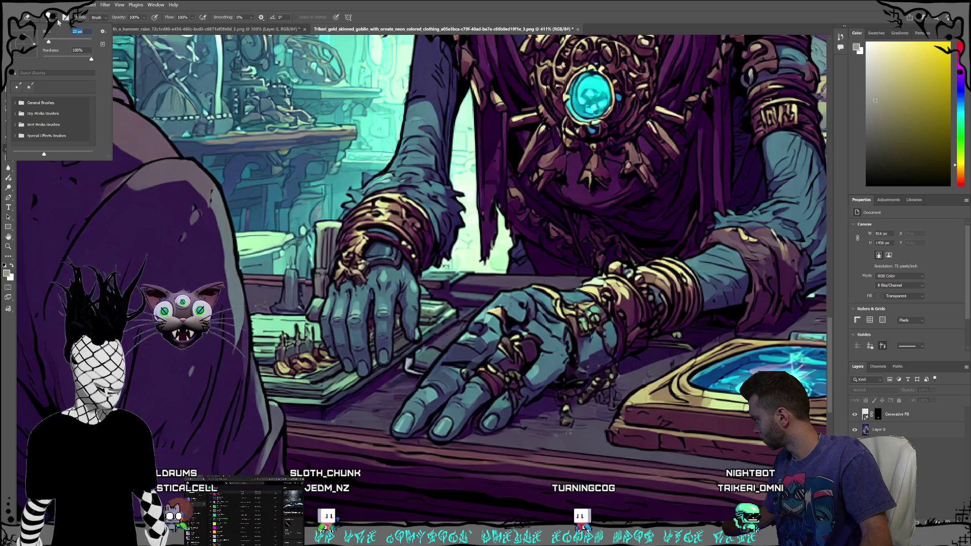
key("Return")
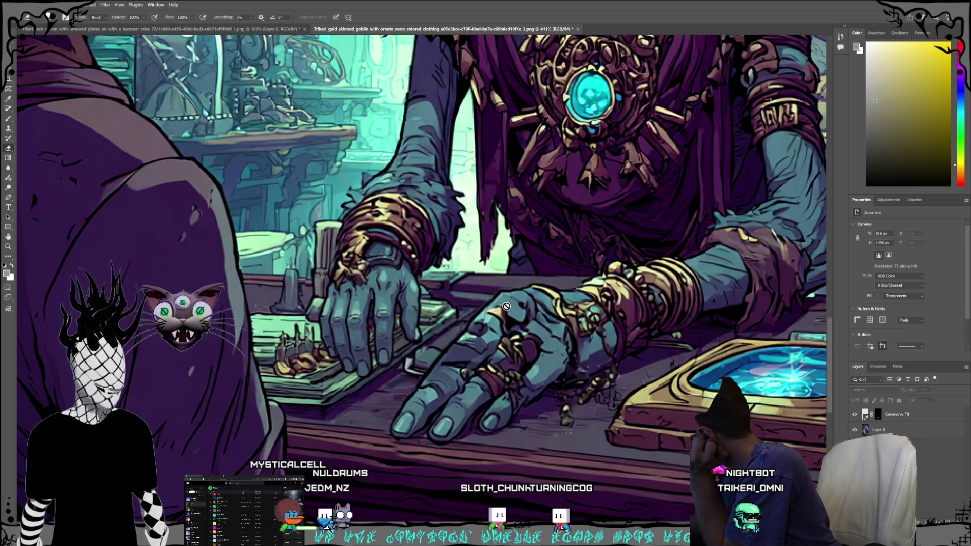
Step: Merge Layer 0 and the Generative Fill layer into a single layer
left_click(891, 434)
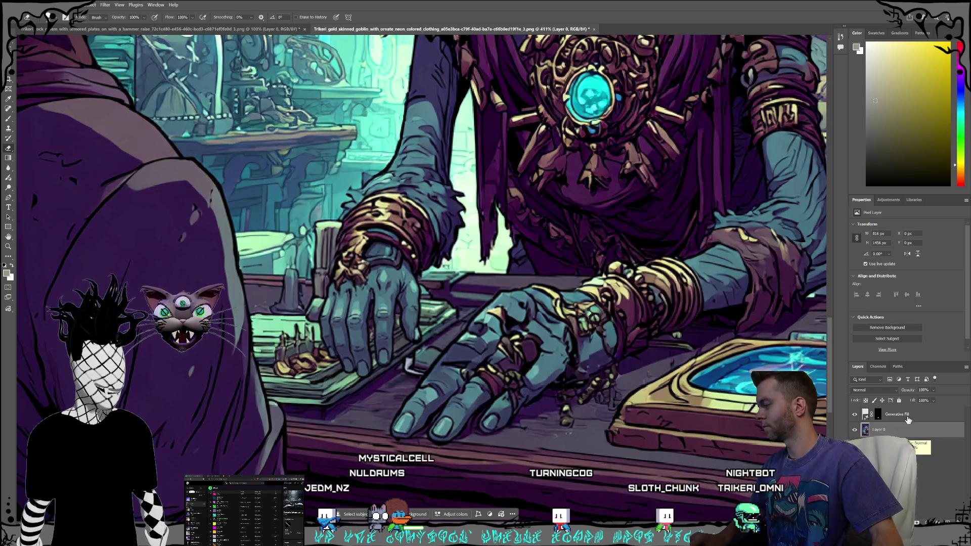
left_click(909, 420, "shift")
right_click(889, 417)
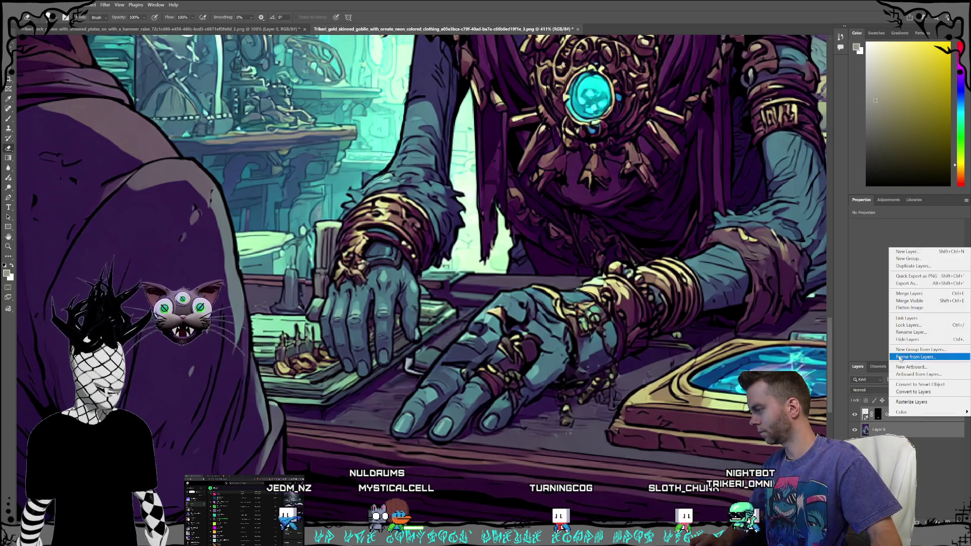
left_click(909, 293)
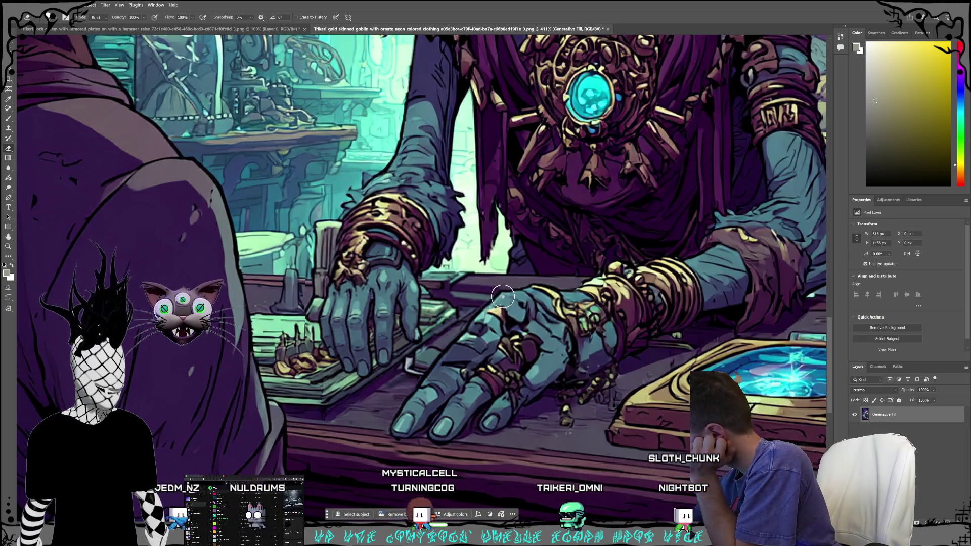
Step: Erase the misshapen wrist and fingers down to the lower finger, leaving a large transparent gap
left_click(505, 296)
left_click_drag(505, 296, 515, 297)
left_click_drag(532, 306, 524, 294)
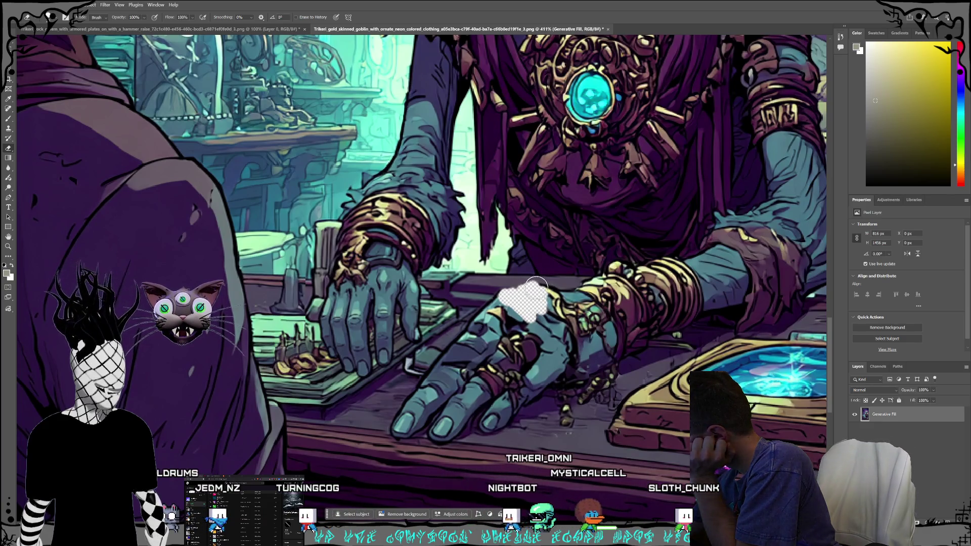
left_click_drag(526, 297, 569, 349)
left_click_drag(552, 317, 569, 365)
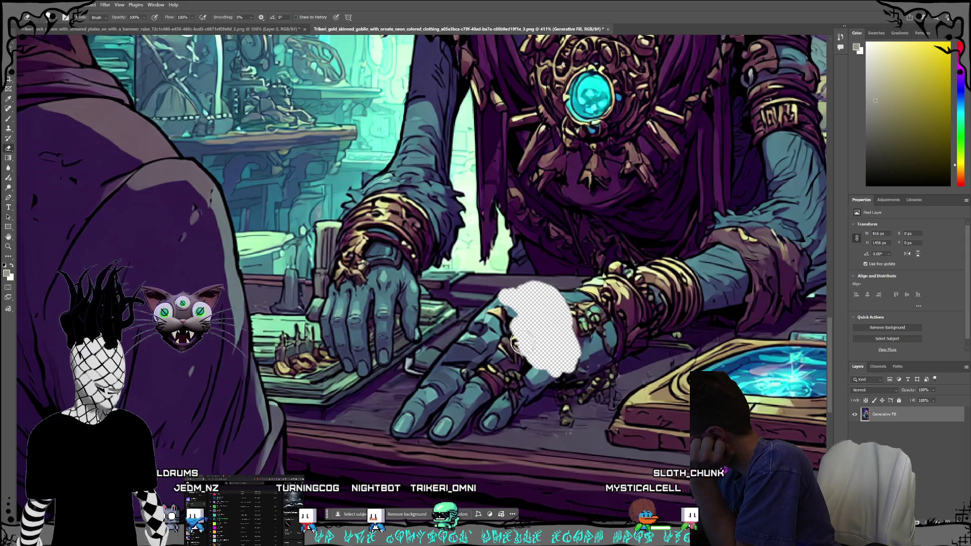
mouse_move(509, 306)
left_mouse_down()
mouse_move(478, 325)
mouse_move(503, 357)
mouse_move(483, 388)
mouse_move(514, 369)
mouse_move(461, 349)
left_mouse_up()
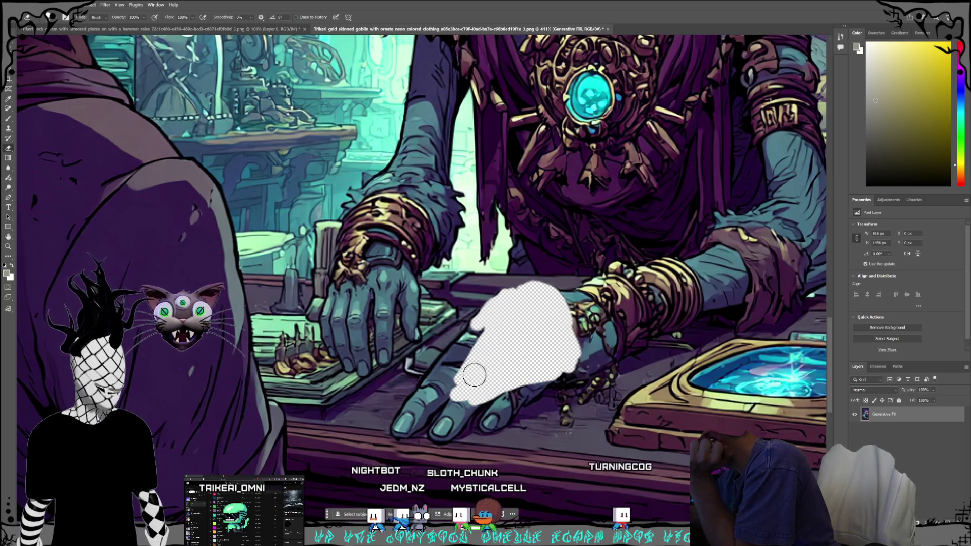
mouse_move(457, 354)
left_mouse_down()
mouse_move(392, 432)
mouse_move(444, 394)
mouse_move(412, 411)
mouse_move(442, 428)
mouse_move(449, 409)
mouse_move(481, 396)
mouse_move(516, 402)
mouse_move(508, 411)
mouse_move(481, 412)
mouse_move(559, 384)
left_mouse_up()
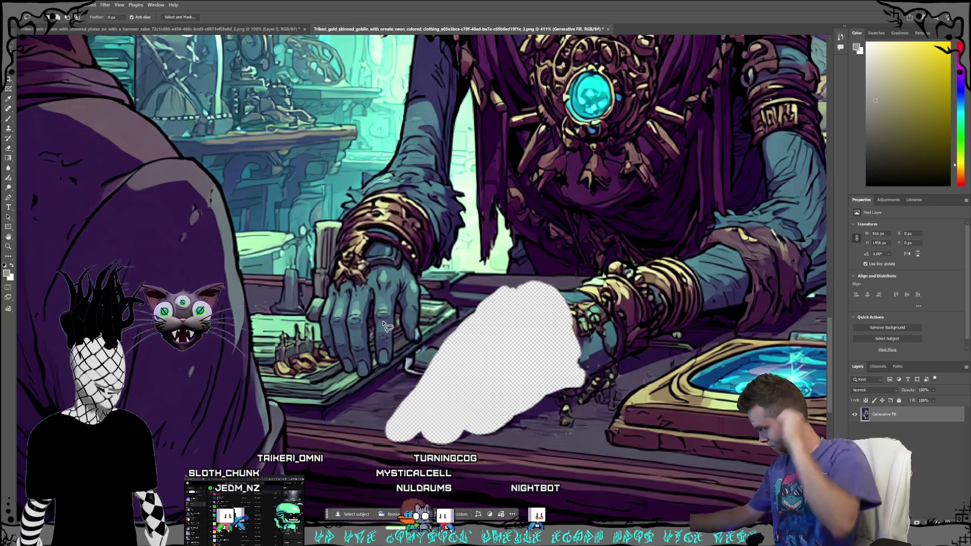
left_click_drag(495, 285, 476, 302)
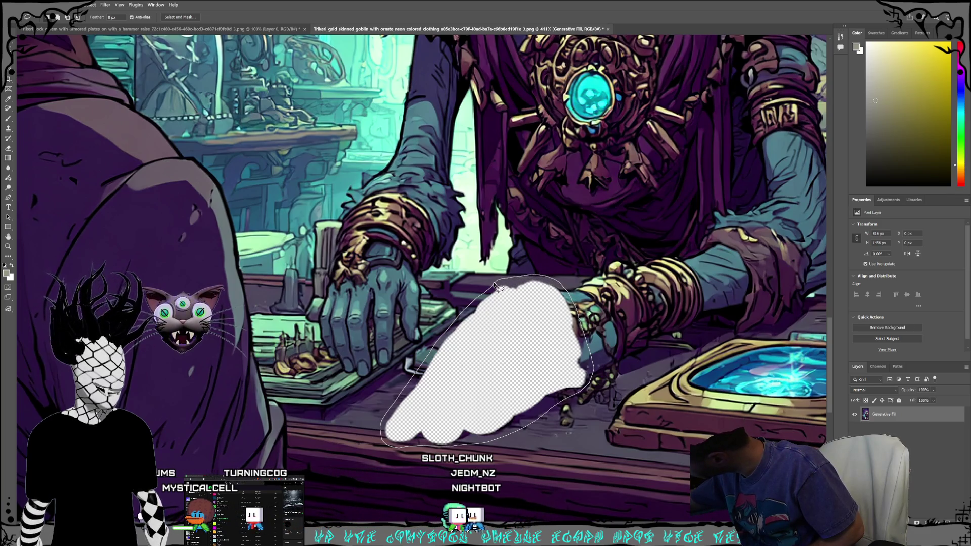
Step: Close the lasso around the gap, try a Generative Fill, then undo the result
left_click_drag(496, 284, 498, 288)
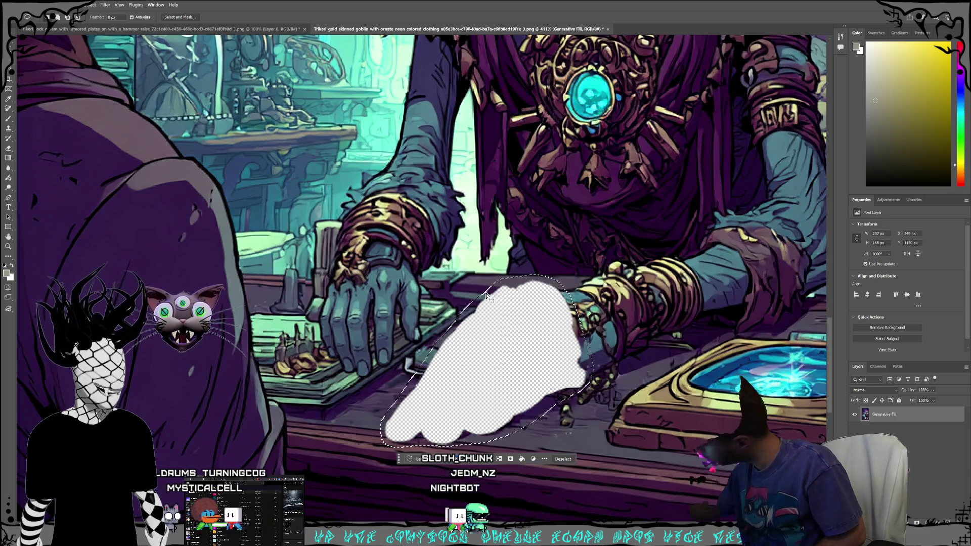
left_click(433, 460)
left_click(501, 459)
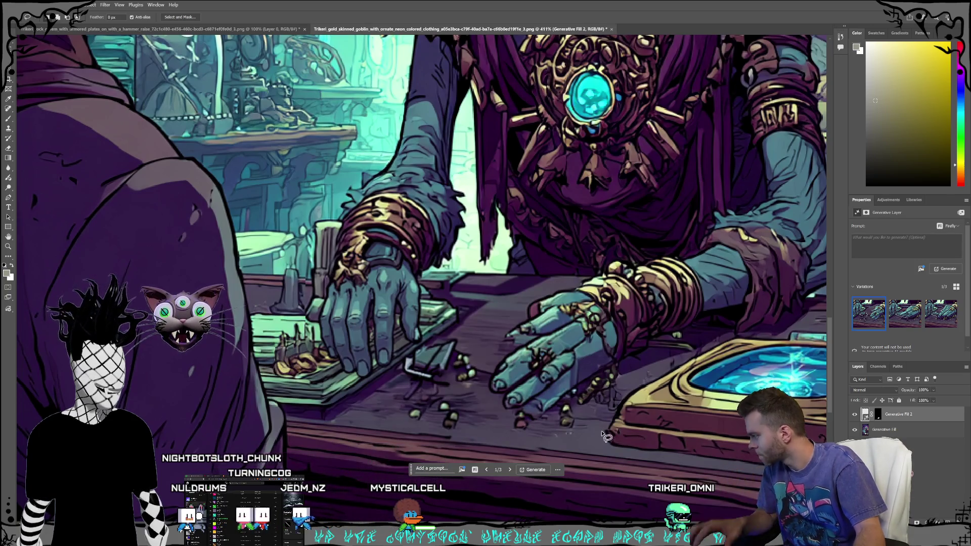
key("ctrl+z")
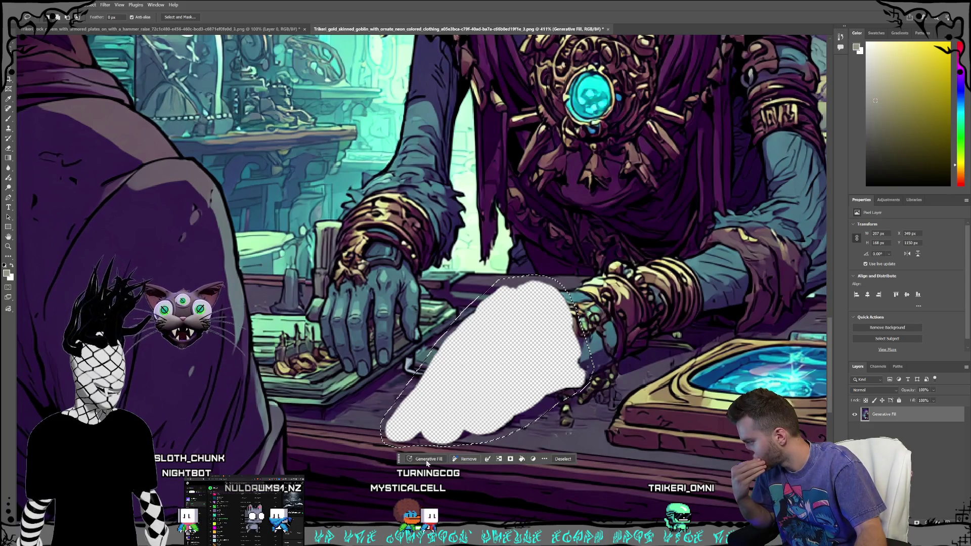
Step: Switch Generative Fill to the Gemini model and generate a fill for the missing hand
left_click(427, 460)
left_click(512, 460)
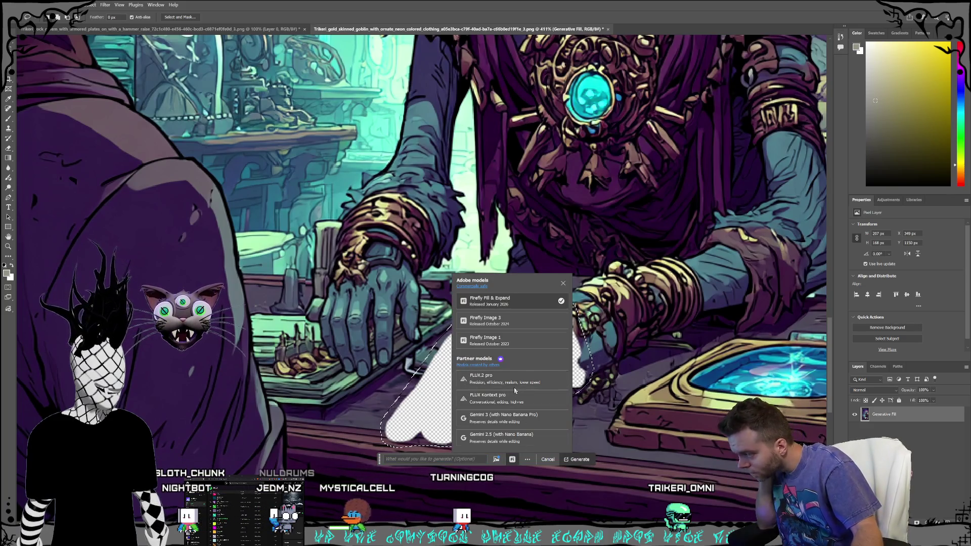
left_click(506, 420)
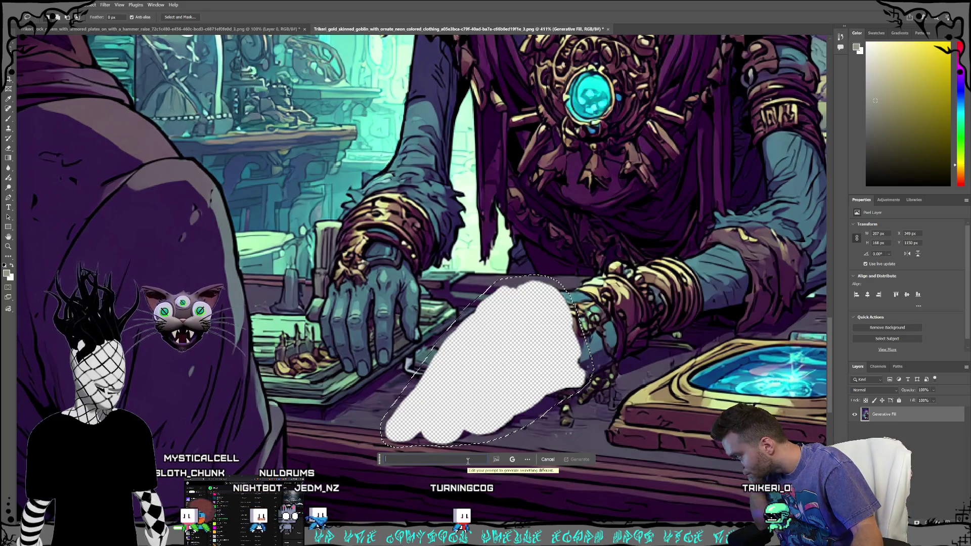
type("fi")
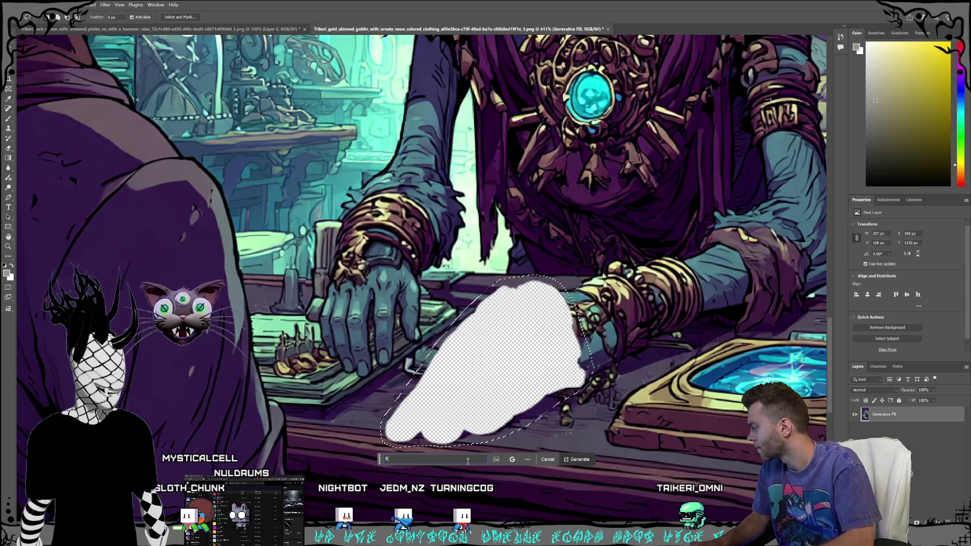
type("ll with")
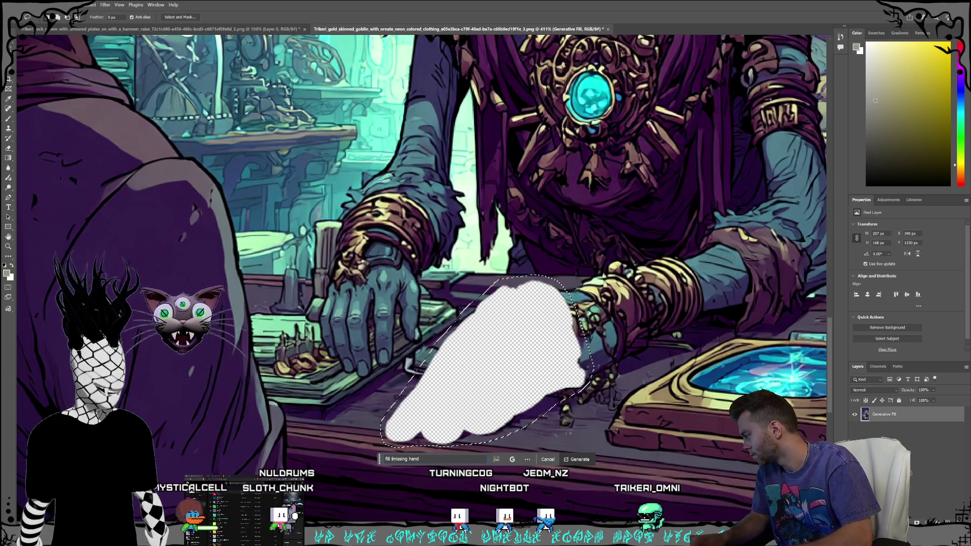
left_click(576, 459)
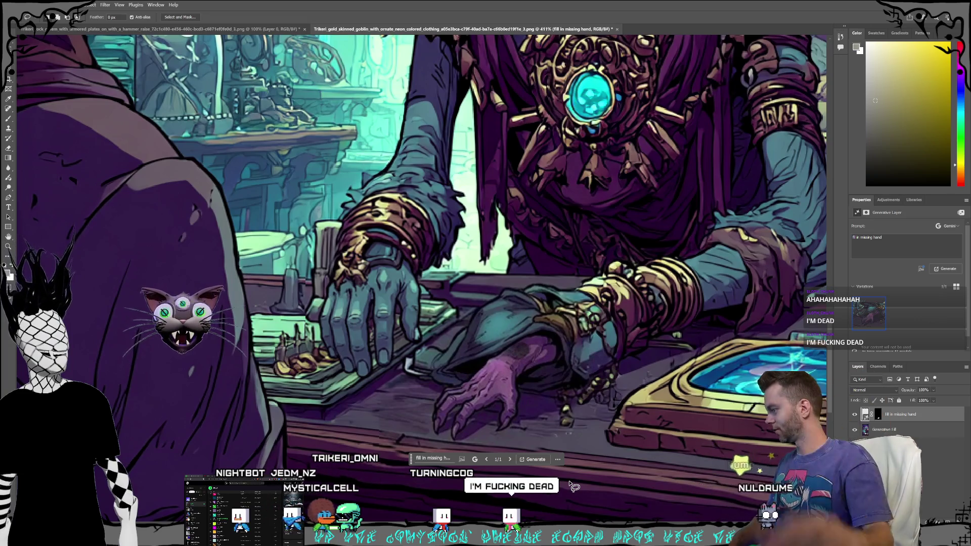
Step: Inspect the clawed hand result, undo it, and widen the selection around the other hand
scroll(600, 221, "down", 5)
scroll(591, 474, "up", 5)
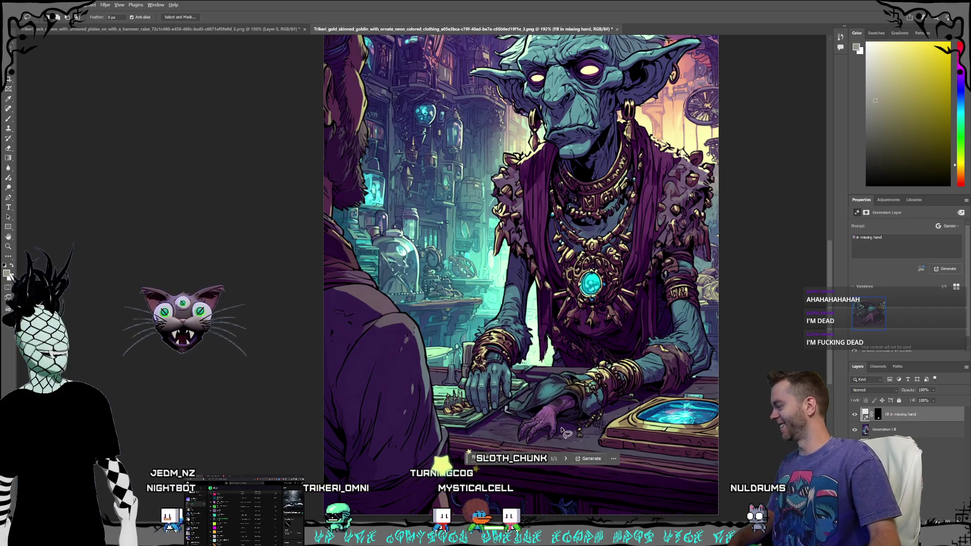
scroll(558, 430, "up", 5)
key("ctrl+z")
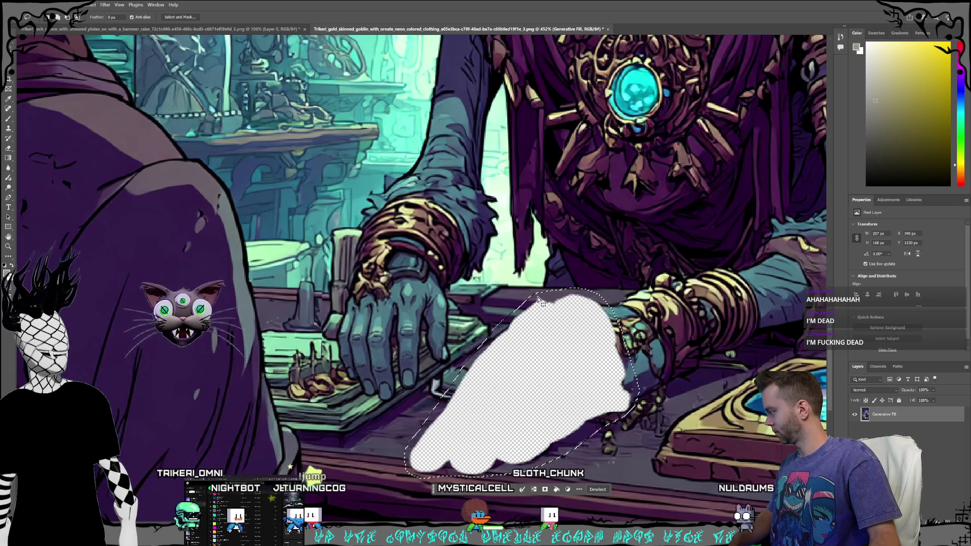
mouse_move(537, 293)
left_mouse_down()
mouse_move(405, 262)
mouse_move(366, 268)
mouse_move(338, 303)
mouse_move(332, 354)
mouse_move(364, 414)
mouse_move(407, 461)
left_mouse_up()
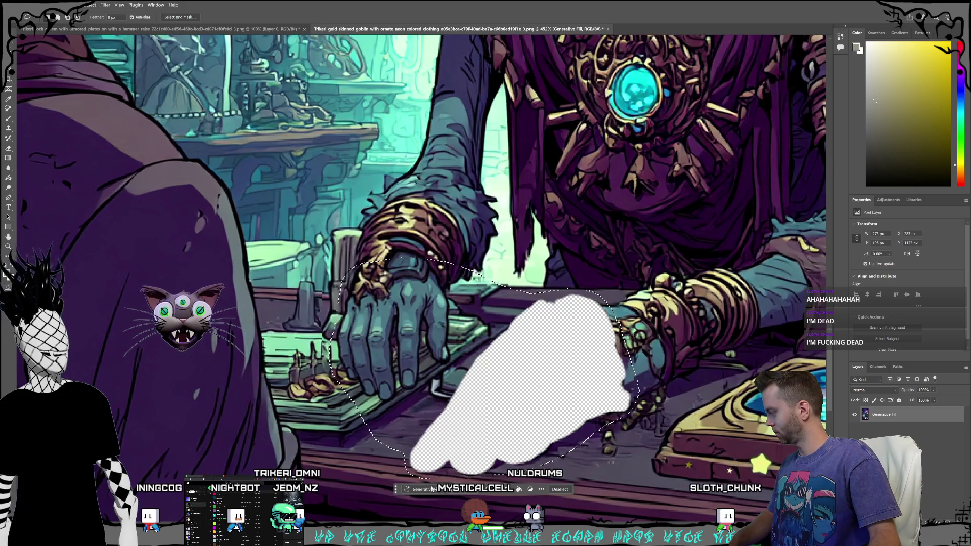
Step: Generate 'fill in matching hand' with Gemini to paint a blue hand into the gap
left_click(514, 490)
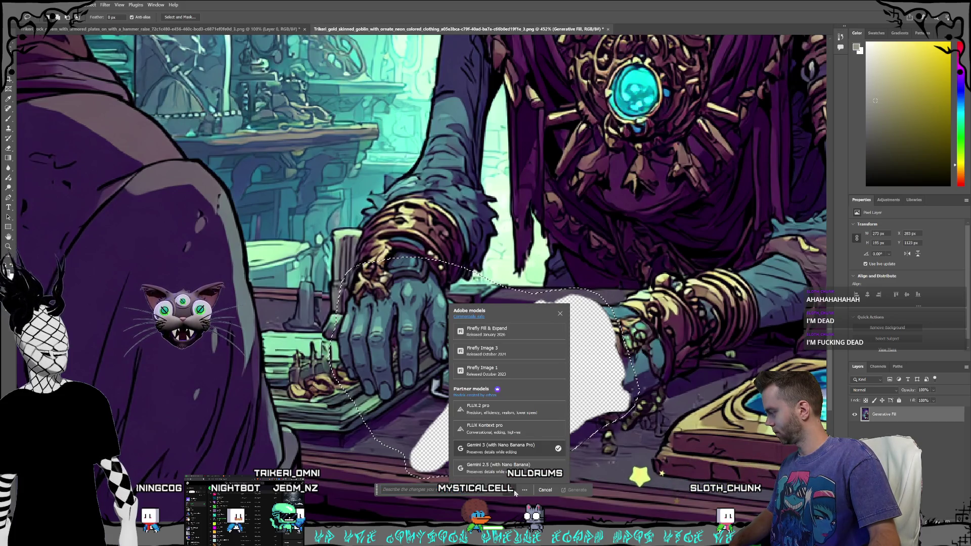
left_click(515, 491)
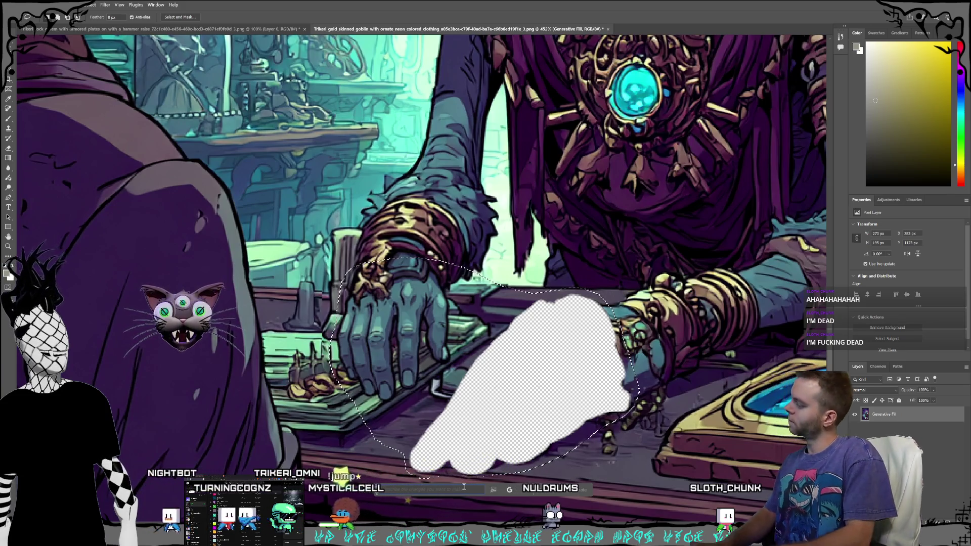
type("fill ")
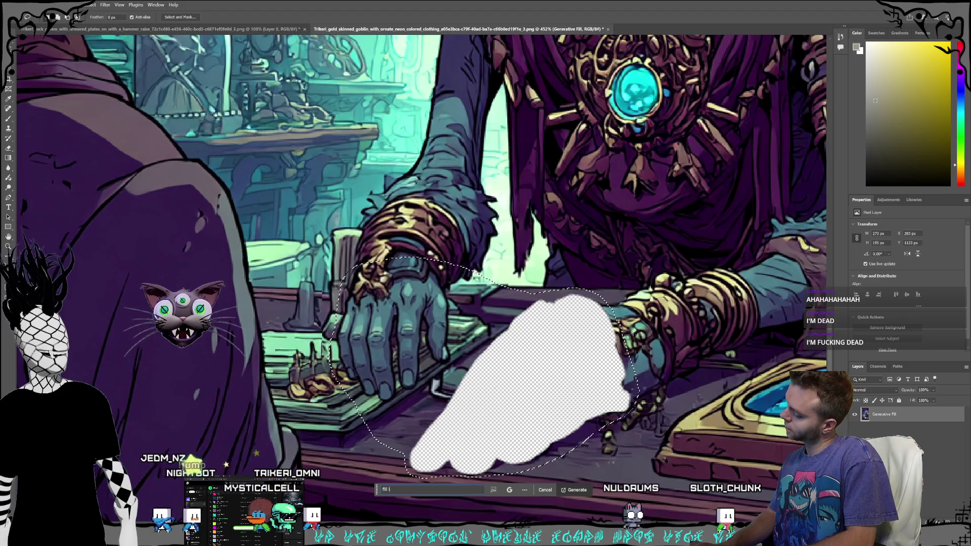
type("in matching hand")
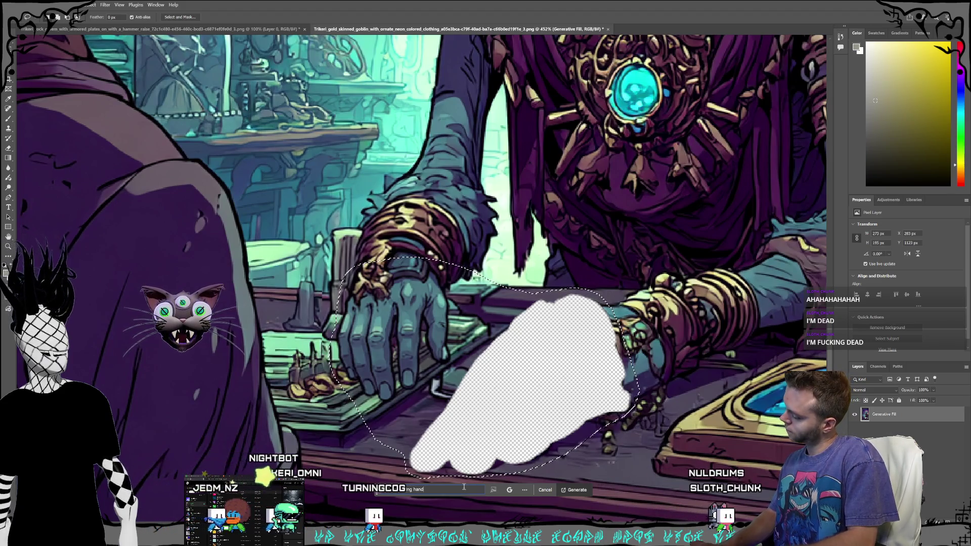
key("Return")
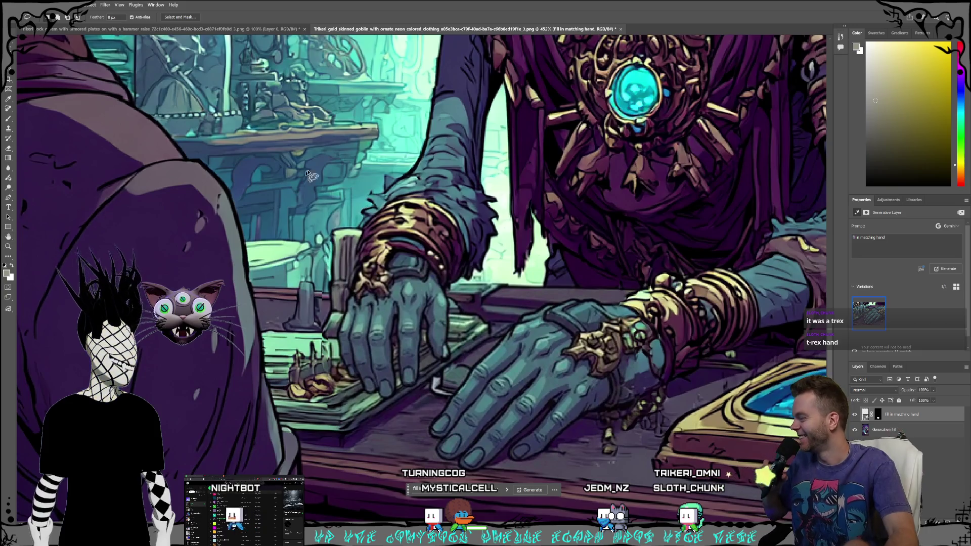
scroll(638, 341, "down", 5)
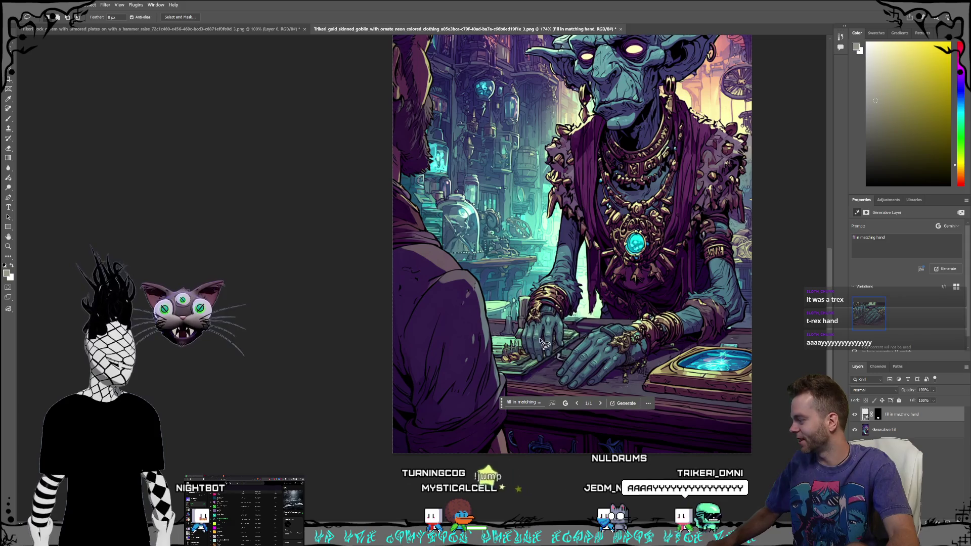
scroll(542, 450, "right", 5)
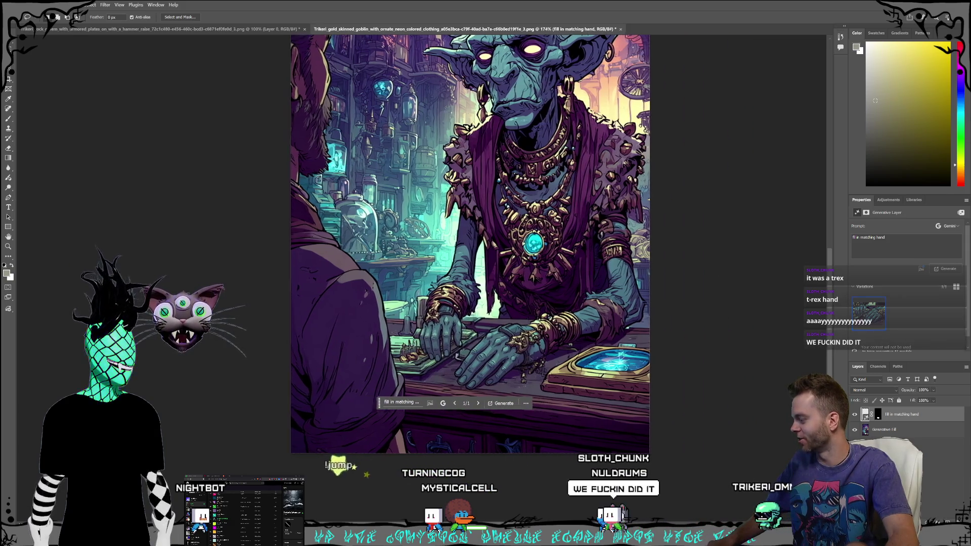
scroll(542, 449, "up", 3)
scroll(542, 449, "up", 2)
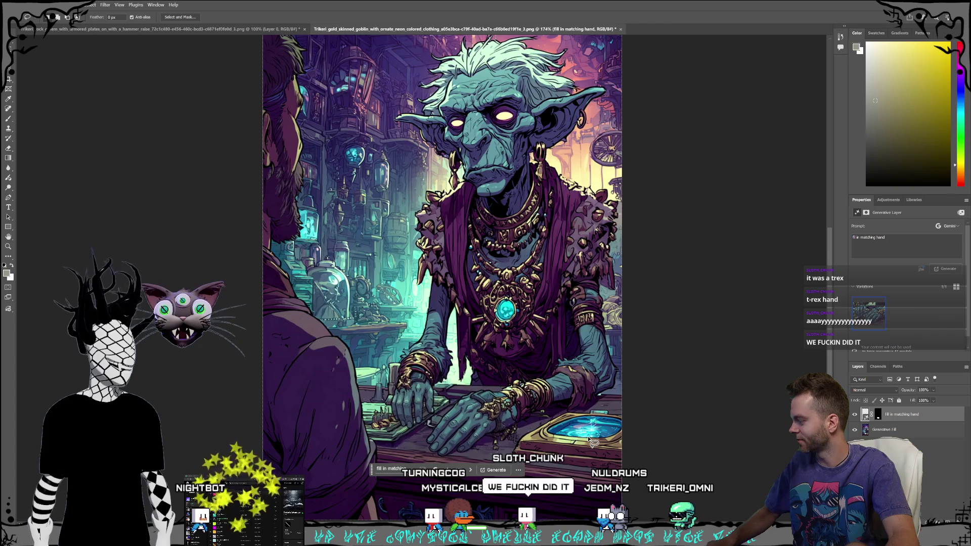
scroll(618, 420, "up", 1)
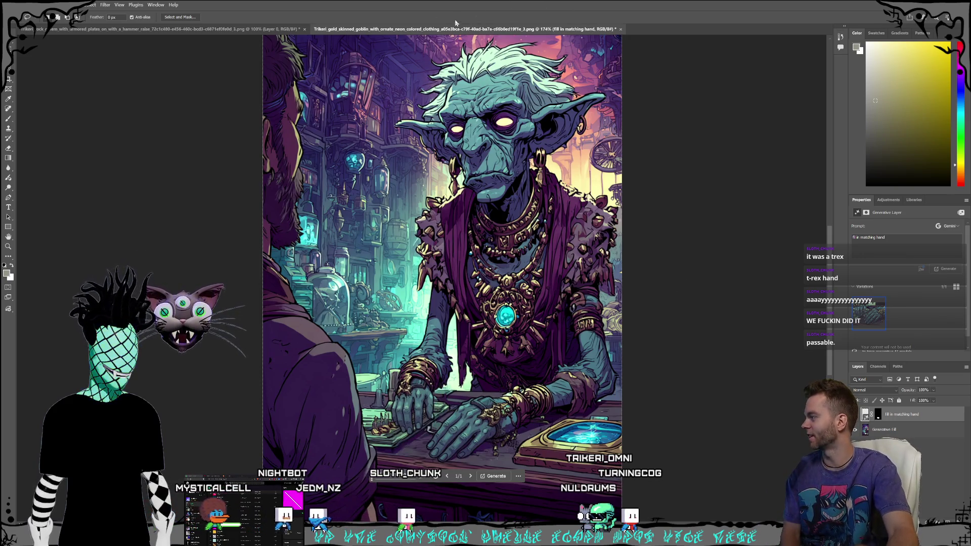
left_click(18, 4)
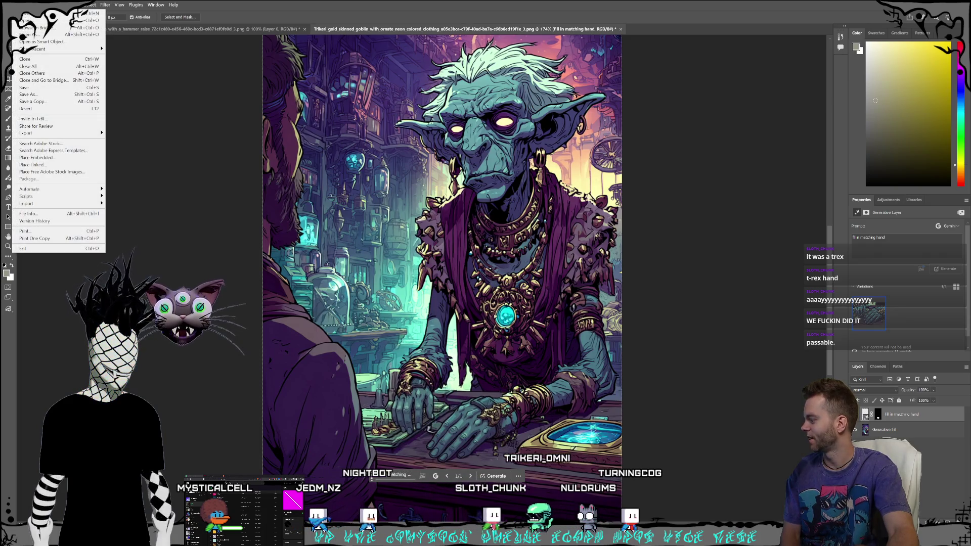
left_click(444, 5)
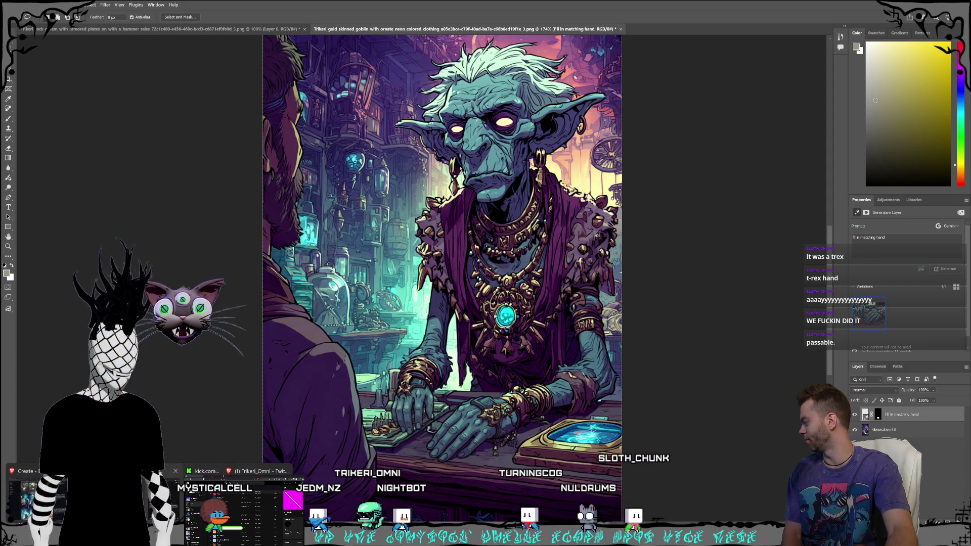
key("alt+Tab")
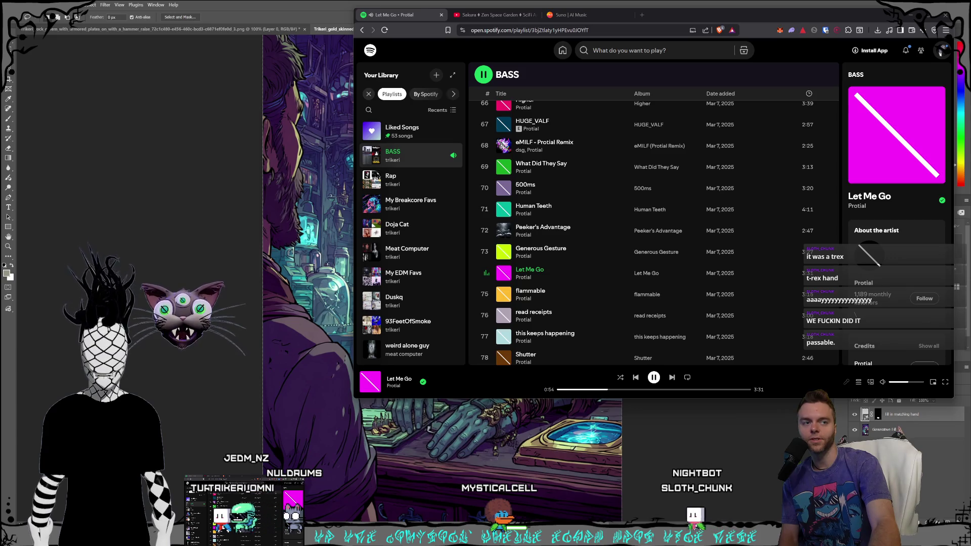
Step: Raise the Spotify volume for 'Let Me Go' and minimise the player window
left_click(918, 382)
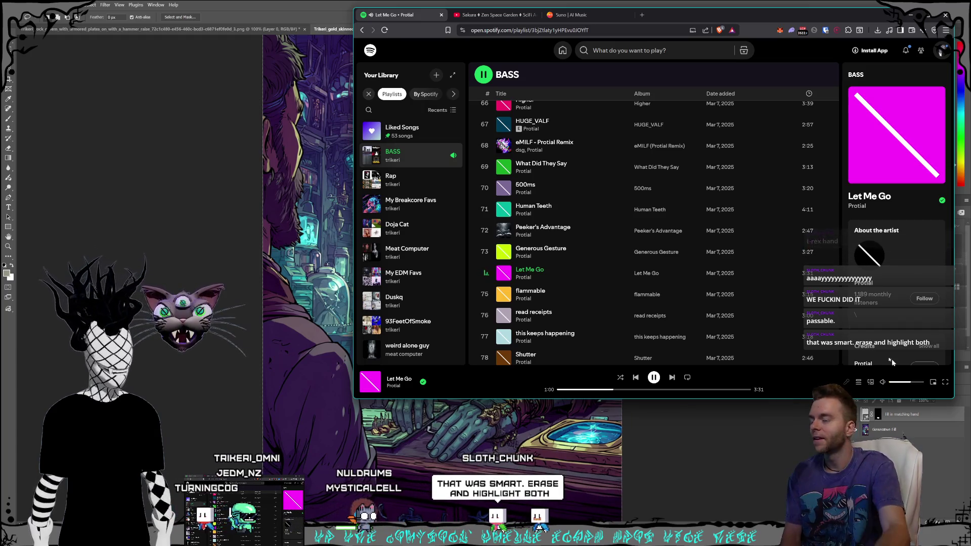
left_click(324, 4)
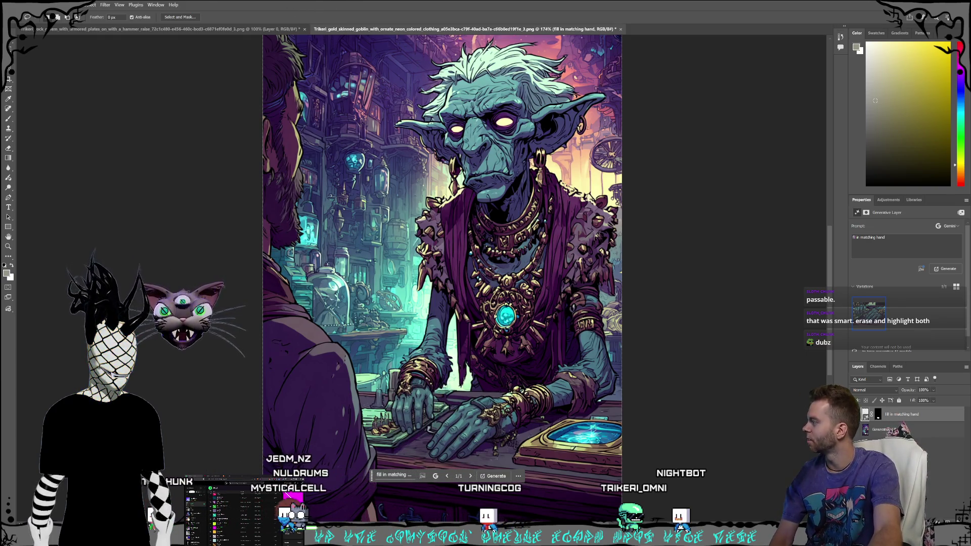
Step: Start File > Save As, then cancel it without saving a Photoshop document
left_click(17, 4)
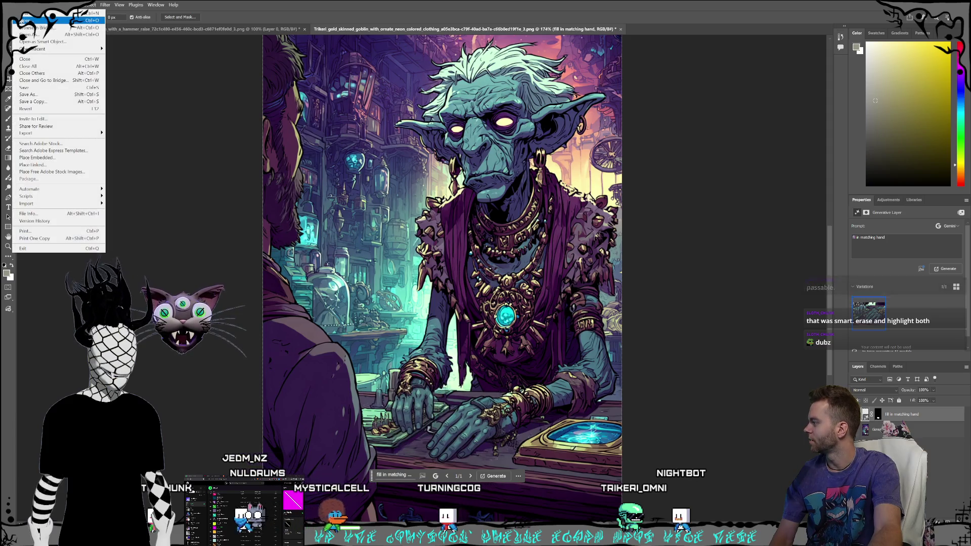
left_click(28, 94)
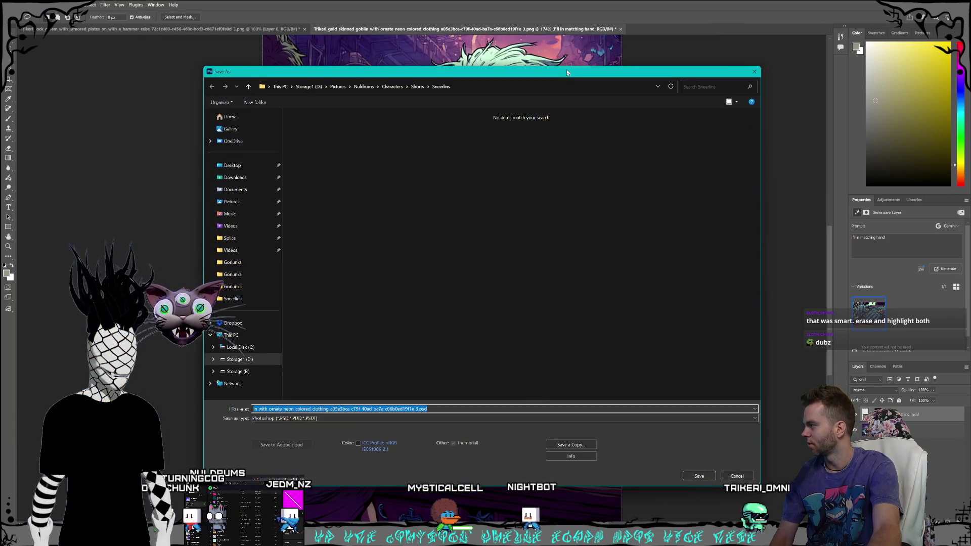
left_click_drag(567, 72, 546, 62)
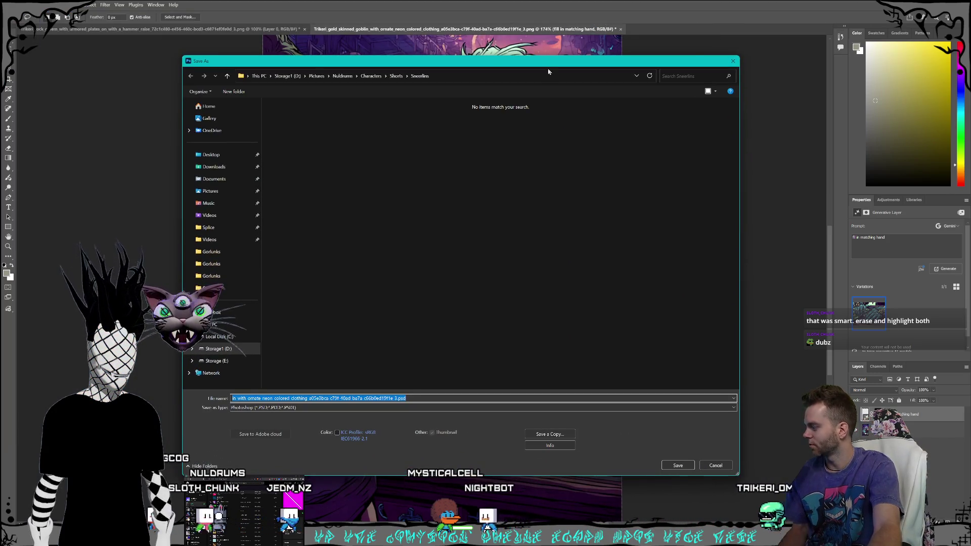
left_click(733, 63)
Step: Quick Export the image as PNG into Characters\Shorts\Sneerlins, replacing the existing goblin PNG
key("alt+f")
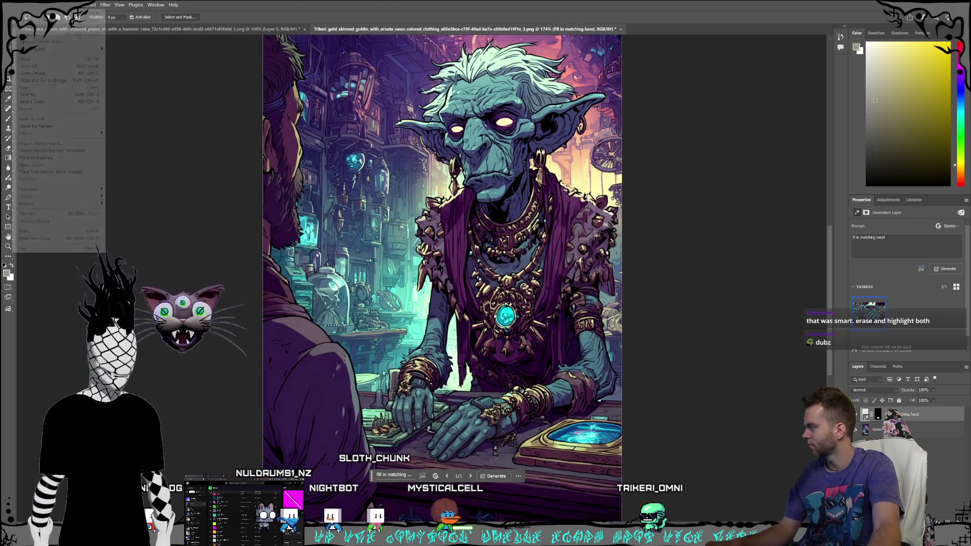
mouse_move(50, 133)
left_click(136, 138)
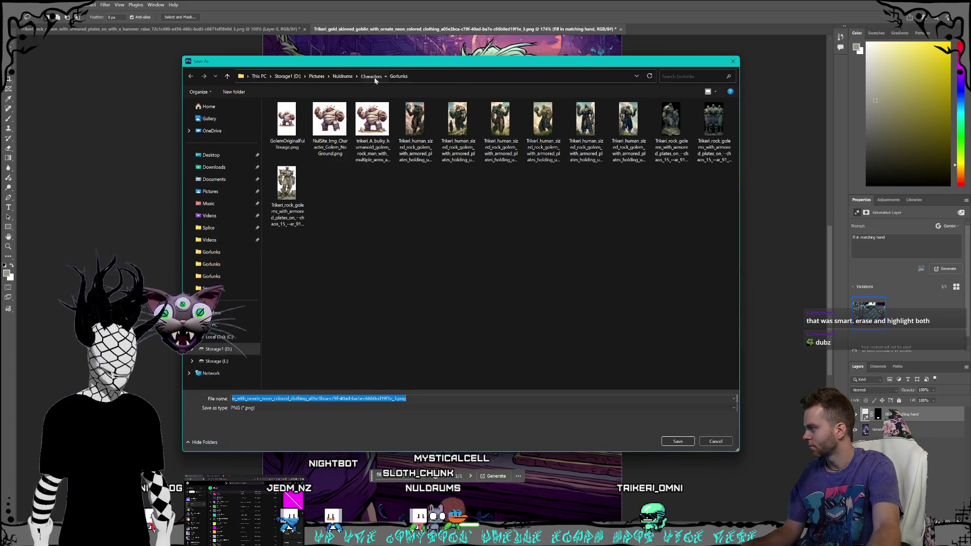
left_click(372, 76)
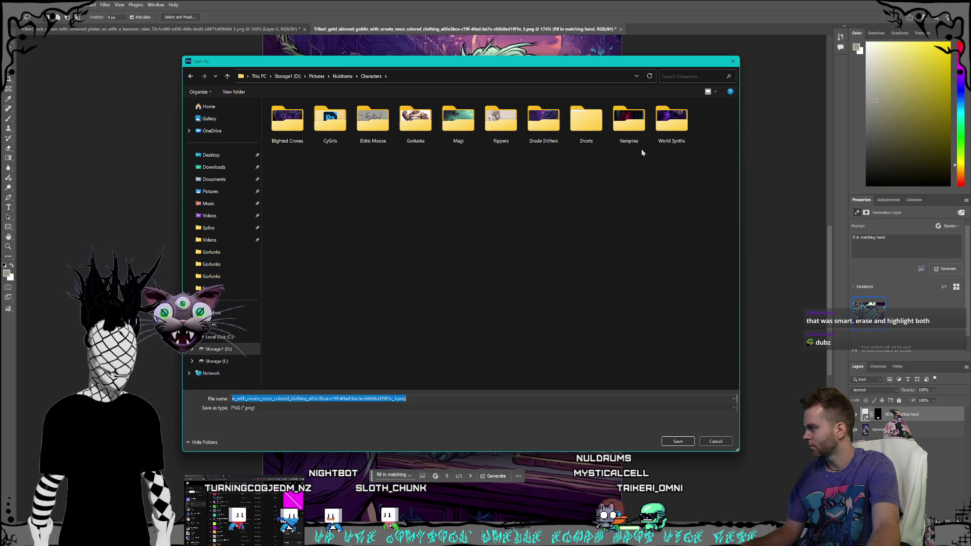
double_click(586, 121)
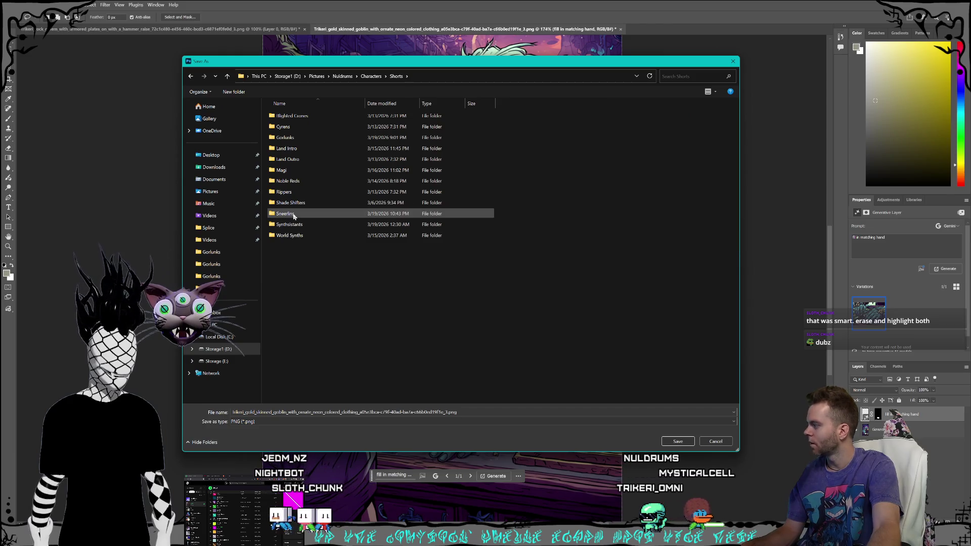
double_click(303, 213)
left_click(587, 123)
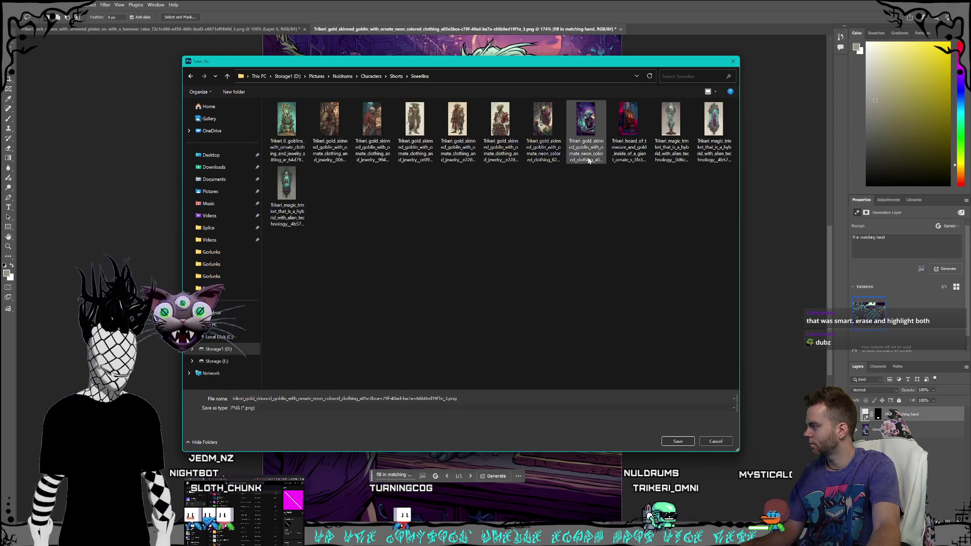
left_click(678, 441)
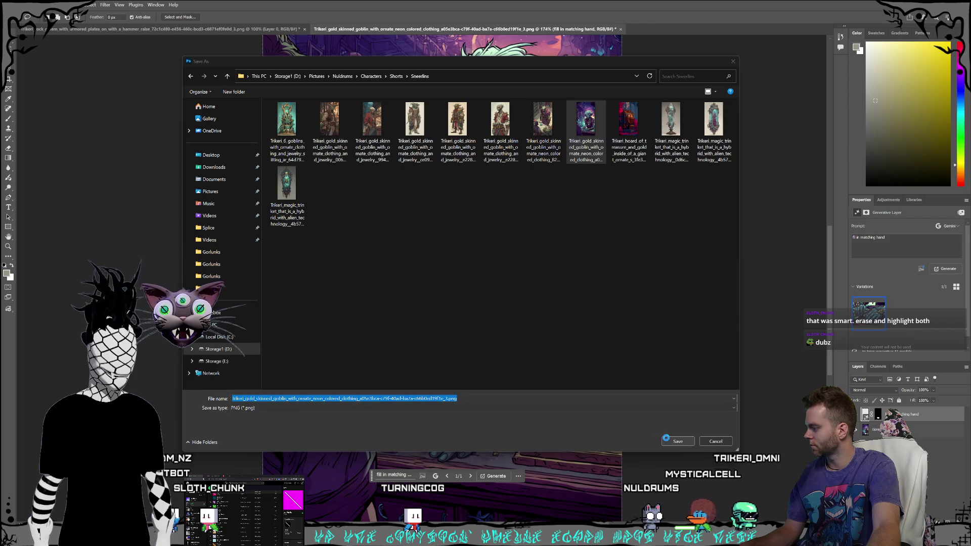
left_click(550, 276)
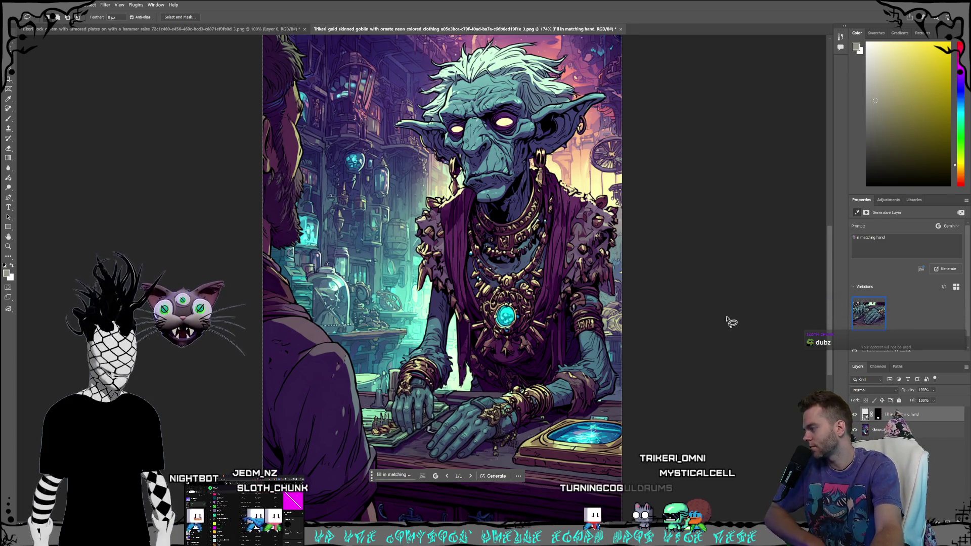
Step: Switch to the Move tool and deselect the generated hand layer
key("v")
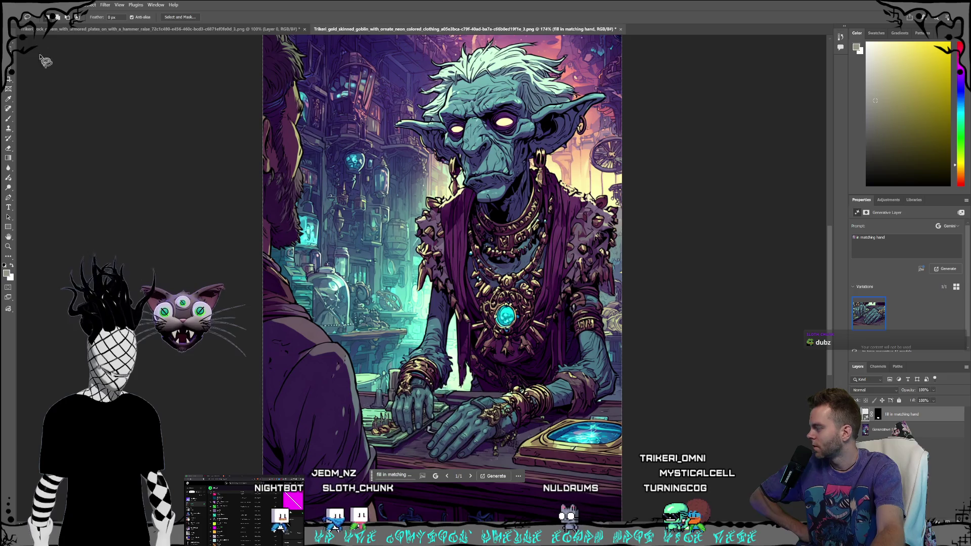
left_click(708, 260)
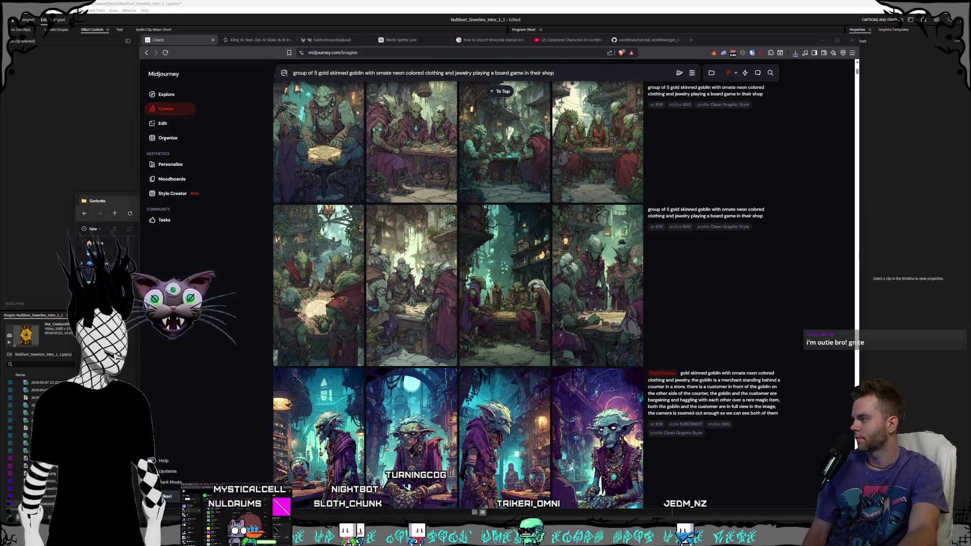
Step: Alt+Tab to bring the goblin Photoshop window in front of Midjourney
key("alt+Tab")
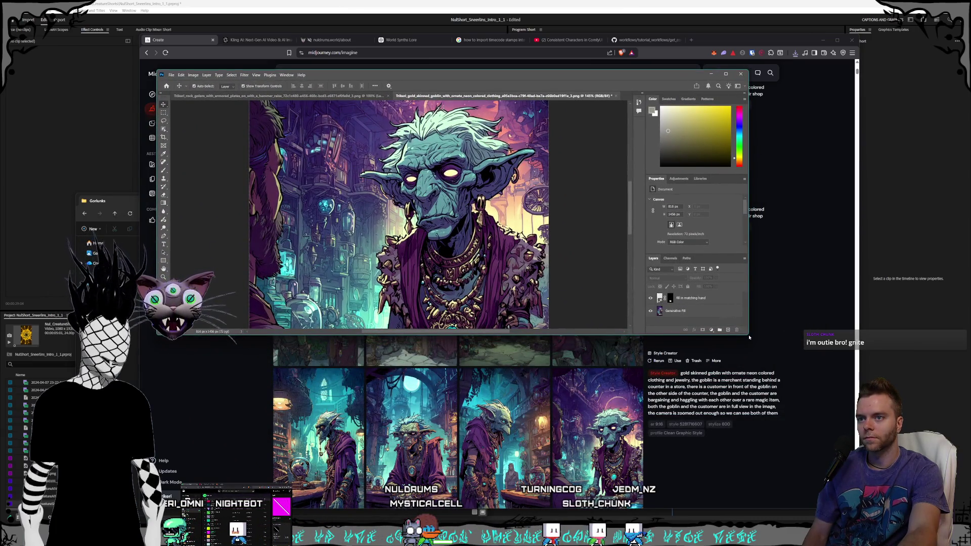
Step: Enlarge the Photoshop window and select the goblin's Generative Fill layer
mouse_move(749, 334)
left_mouse_down()
mouse_move(850, 390)
mouse_move(840, 499)
left_mouse_up()
scroll(666, 320, "up", 3)
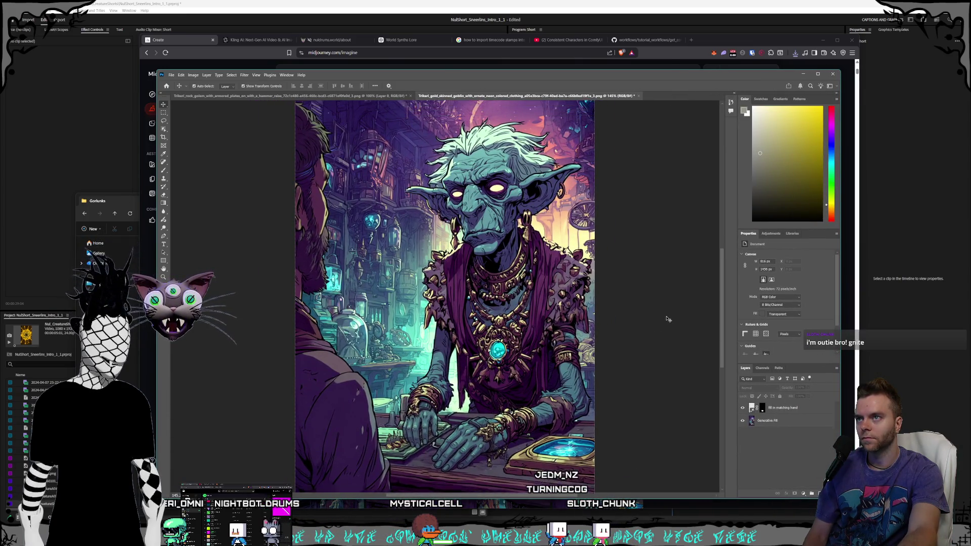
scroll(666, 319, "up", 3)
left_click(587, 238)
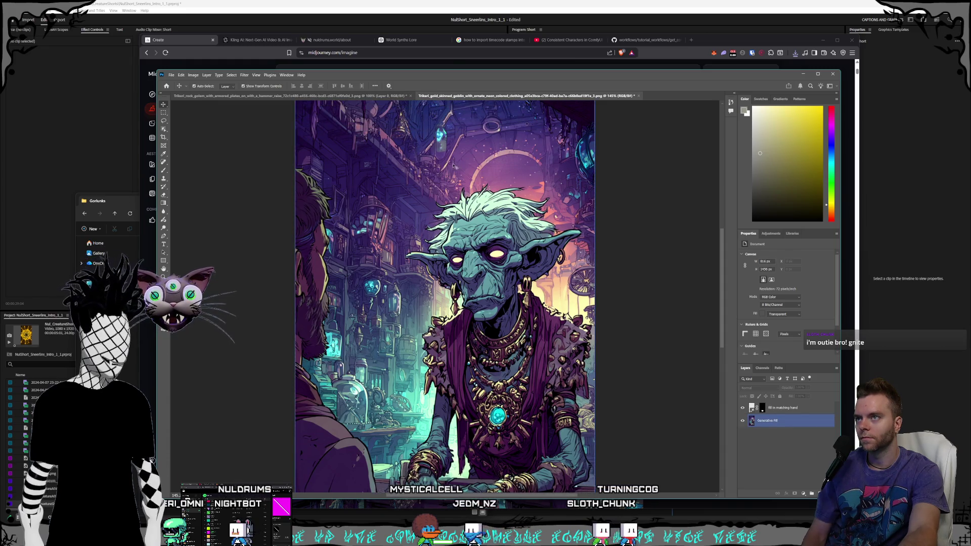
Step: Close the golem document without saving and bring the Midjourney page forward
left_click(309, 96)
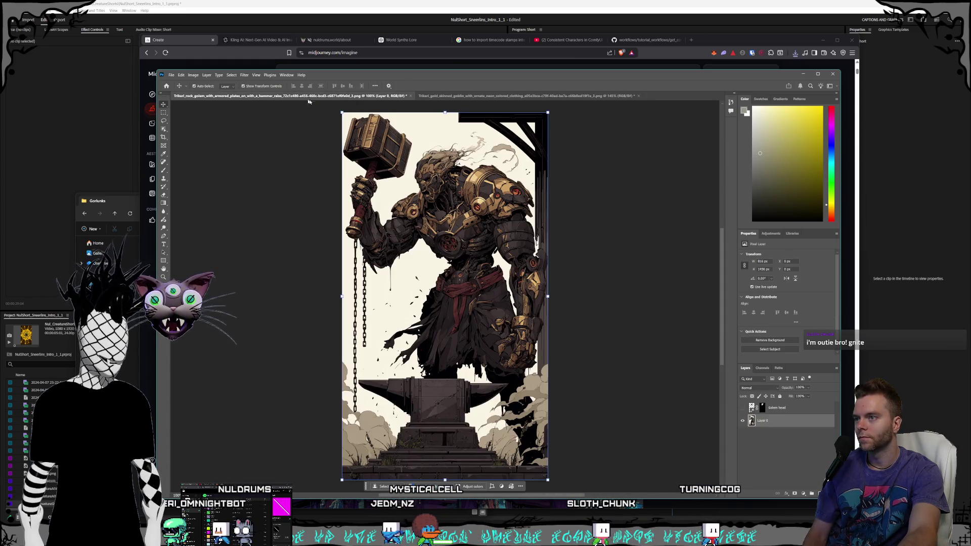
left_click(411, 96)
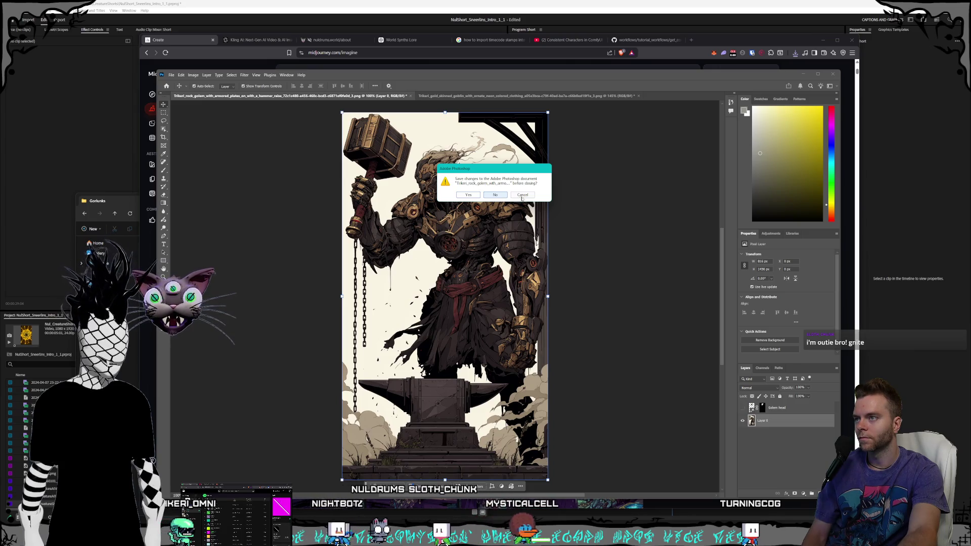
left_click(495, 195)
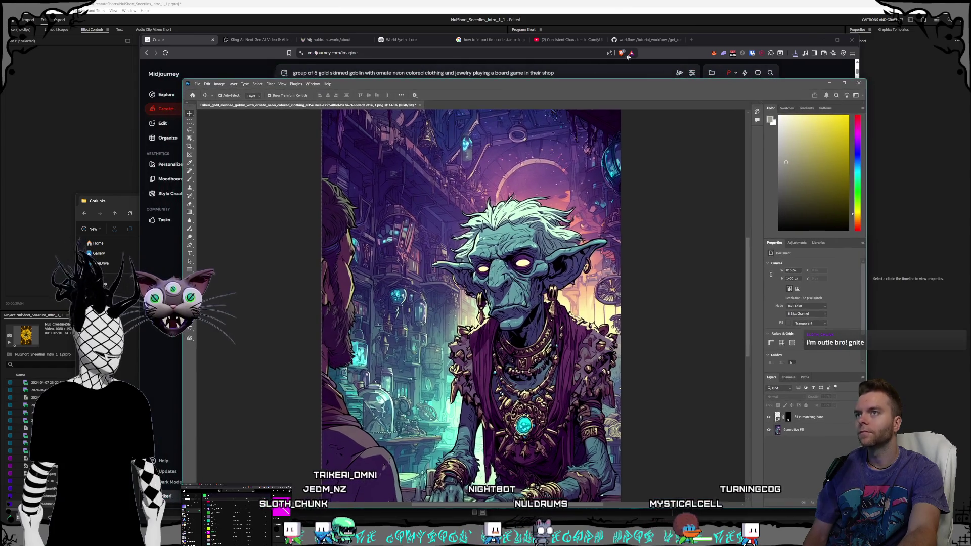
left_click_drag(718, 46, 713, 44)
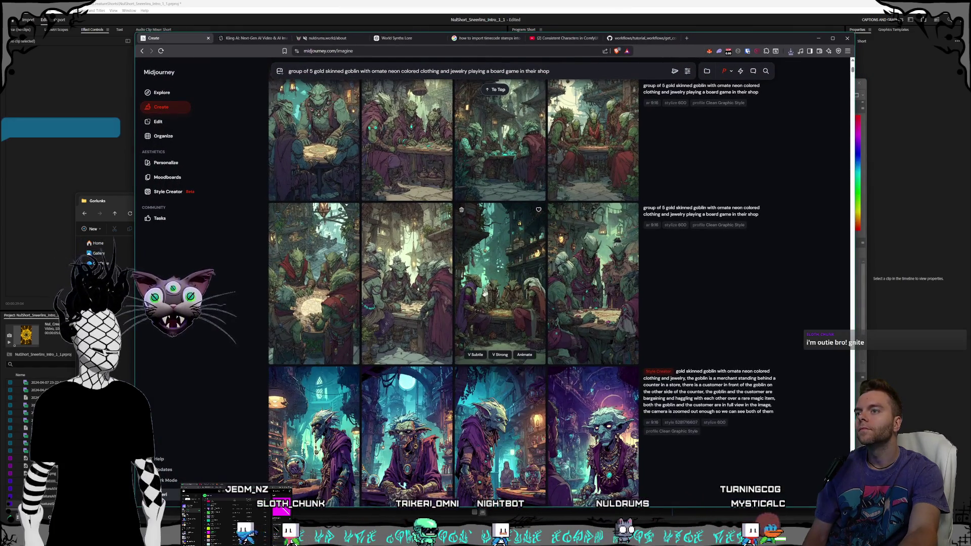
Step: Scroll the Midjourney feed to the top and bring the Gorlunks folder window forward
scroll(499, 292, "up", 10)
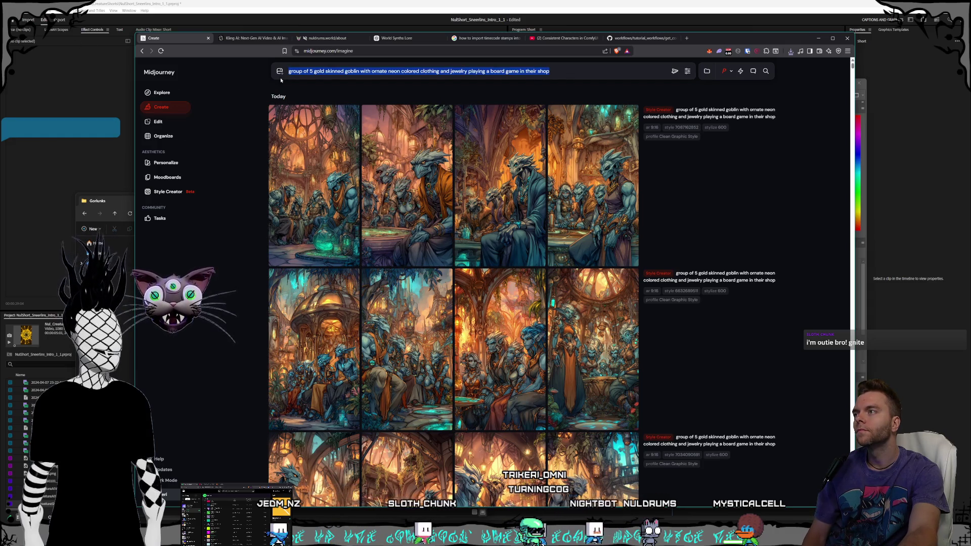
left_click_drag(106, 201, 69, 193)
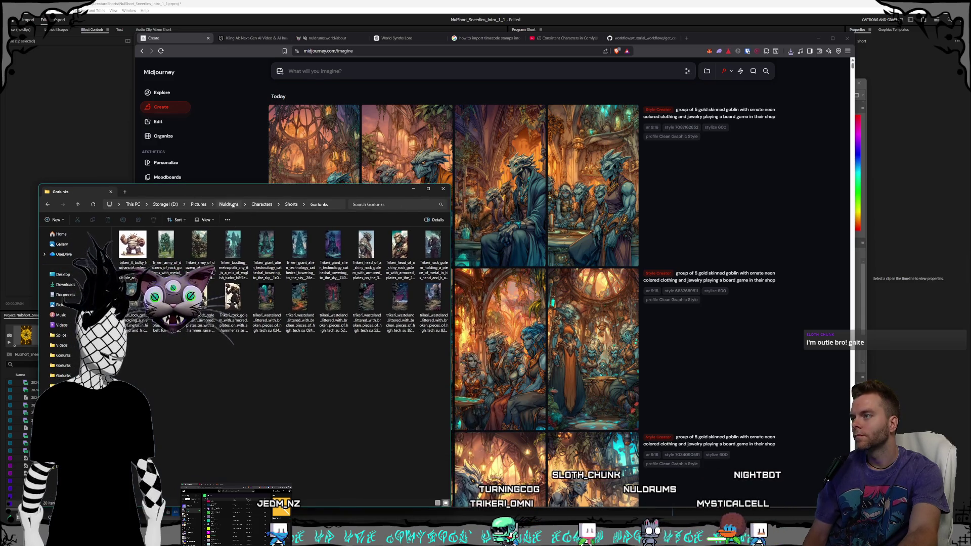
Step: Navigate Explorer to Characters\Shorts\Sneerlins, then bring the browser forward on the Kling AI tab
left_click(262, 205)
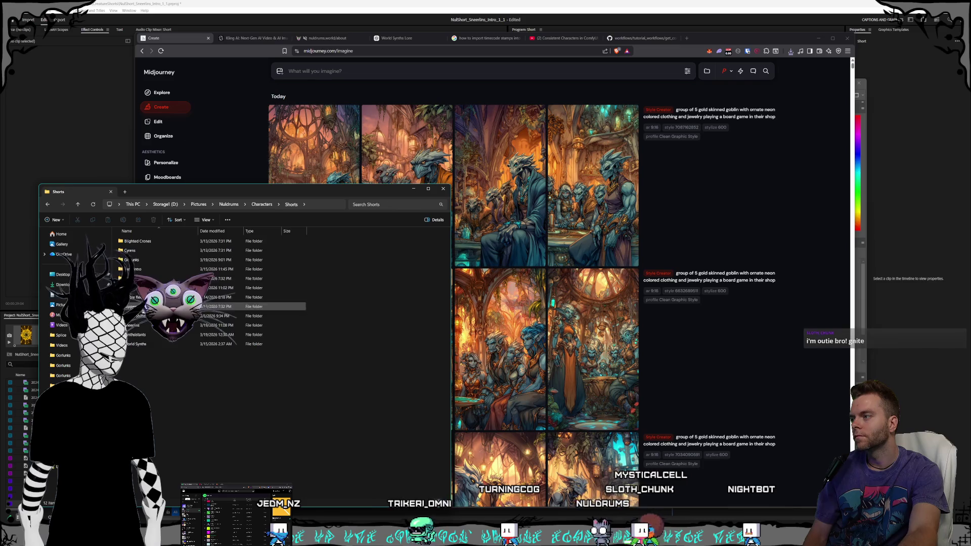
double_click(140, 308)
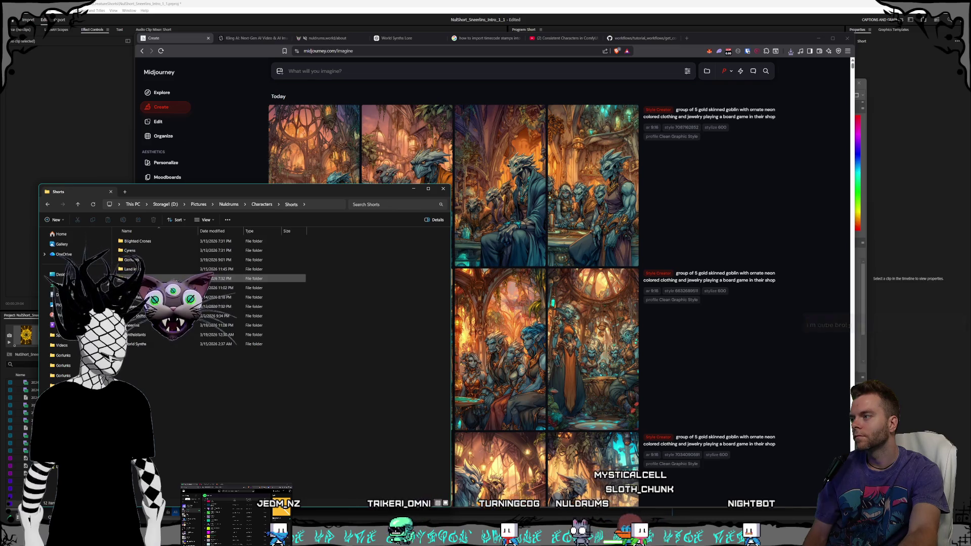
double_click(145, 325)
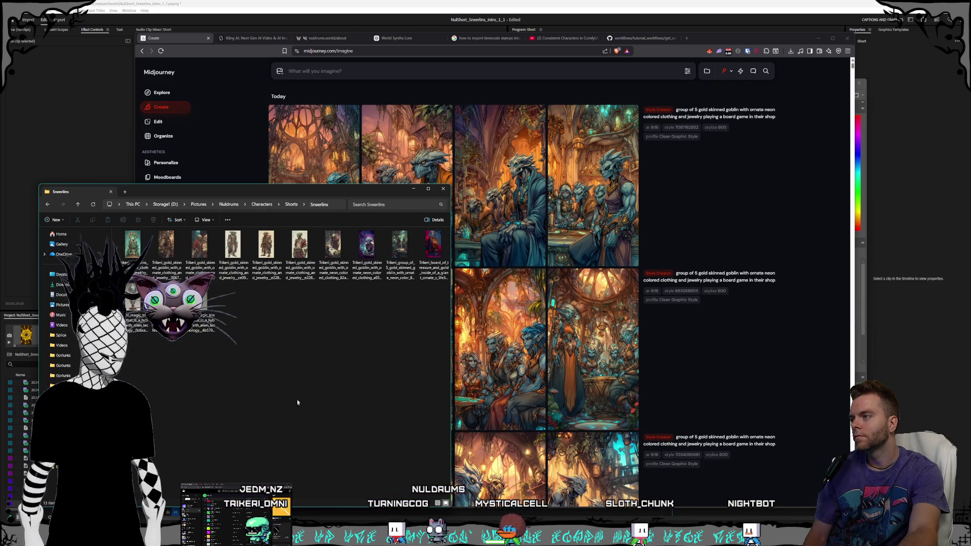
left_click_drag(257, 191, 235, 202)
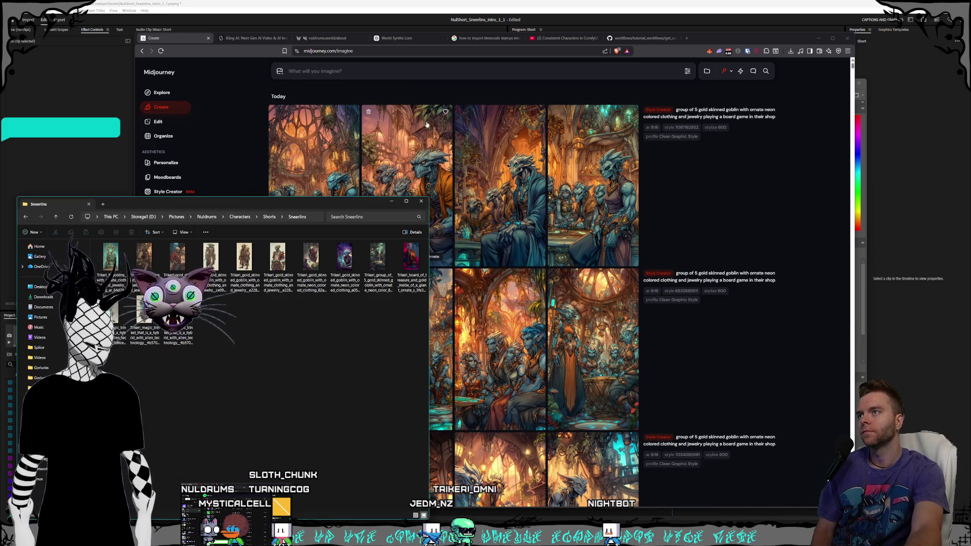
left_click_drag(712, 43, 718, 38)
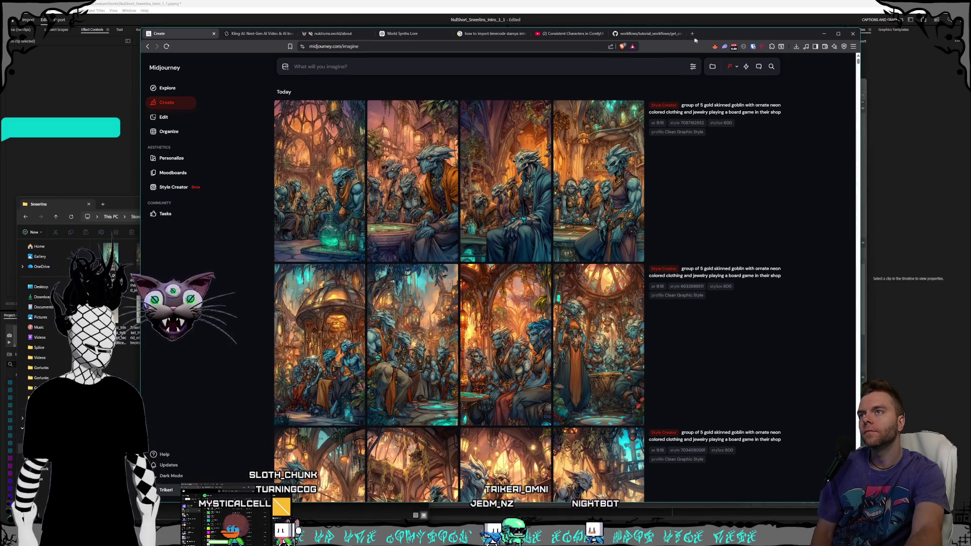
left_click(259, 34)
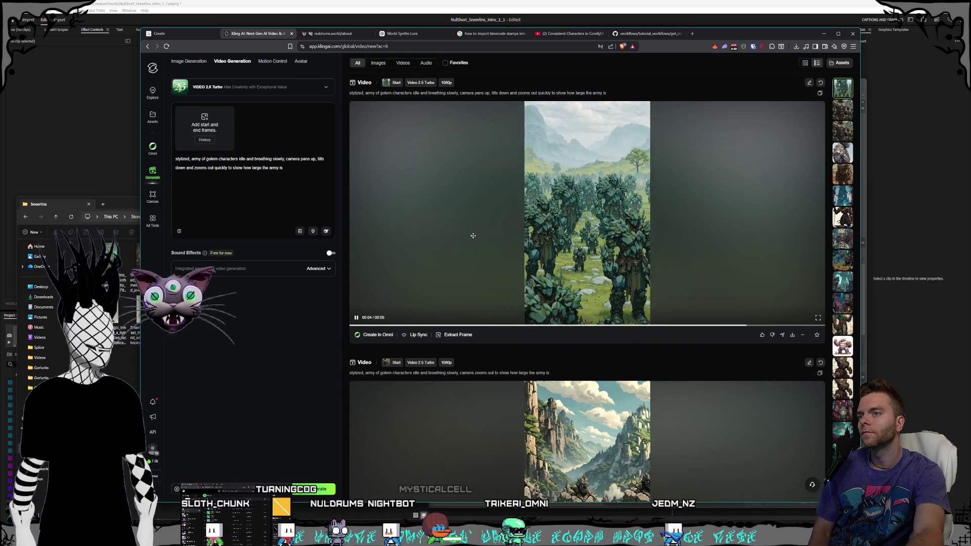
Step: Open the magic trinket PNG from the Sneerlins folder in an image viewer
key("alt+Tab")
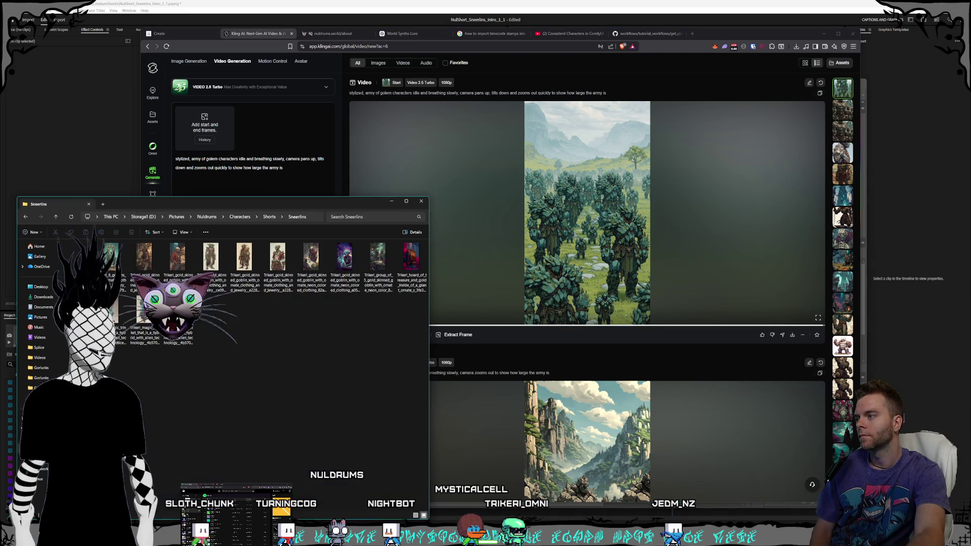
left_click(148, 329)
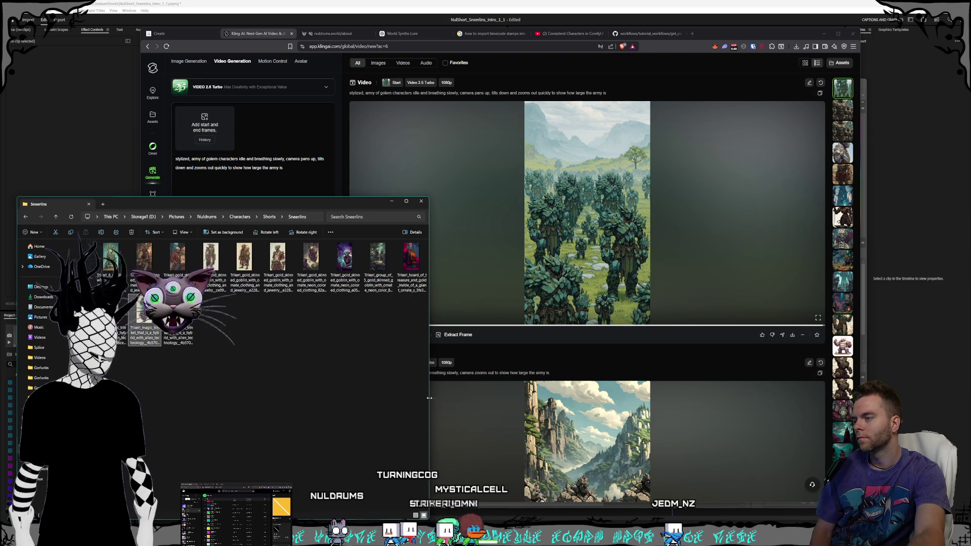
key("Return")
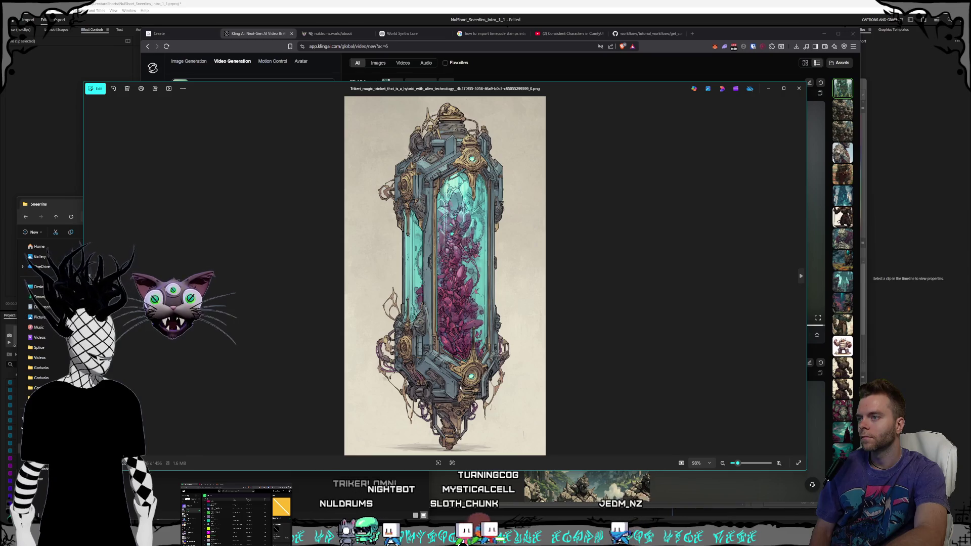
Step: Compare the two magic trinket images in Photos, then drop the skull trinket into Kling's start frame
key("Right")
key("Left")
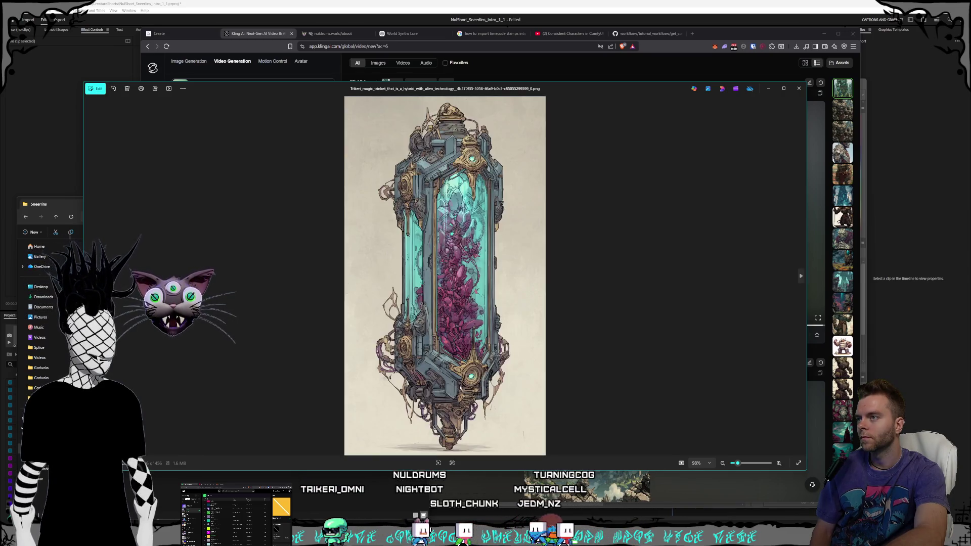
key("Right")
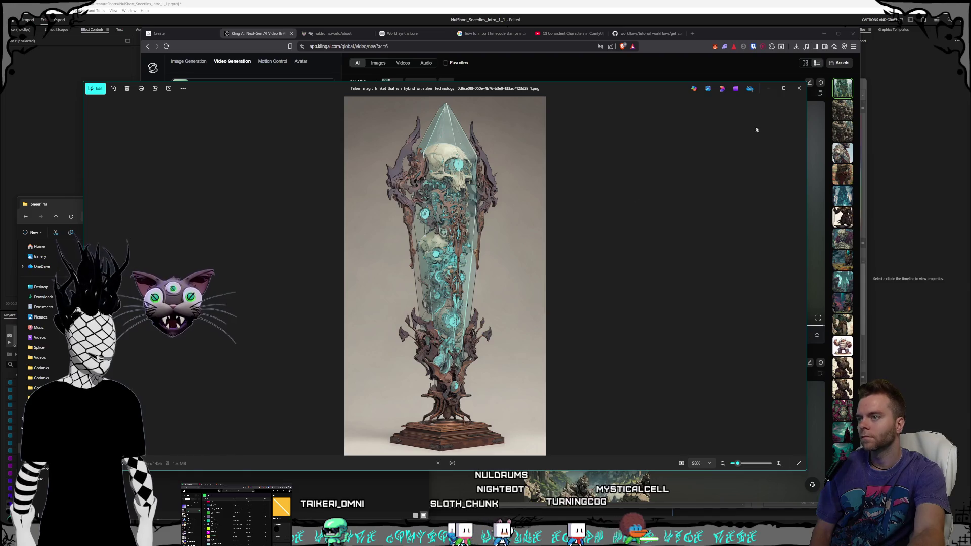
key("Escape")
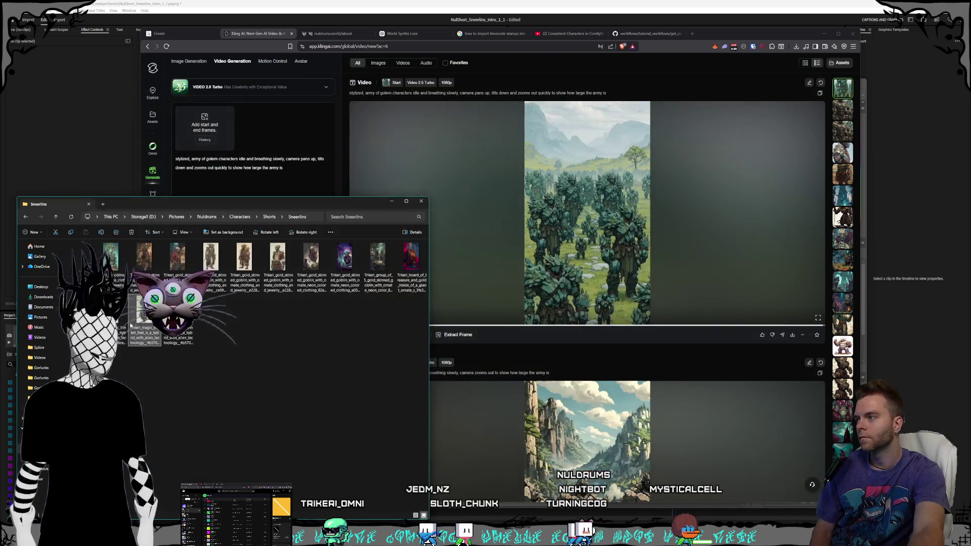
left_click_drag(110, 257, 205, 127)
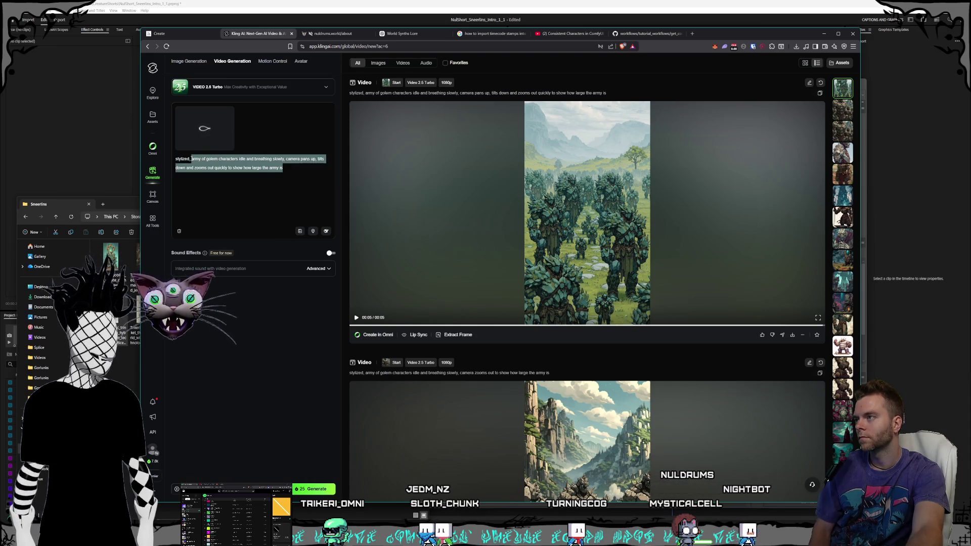
Step: Change the prompt to 'stylized, trinket with moving gears and mechanical parts inside, static camera' and recheck the image
key("BackSpace")
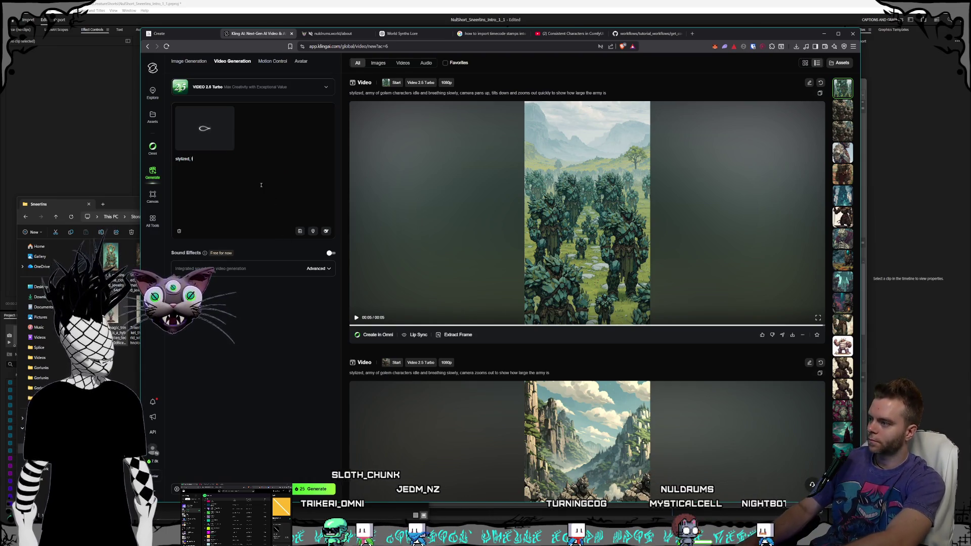
type("i")
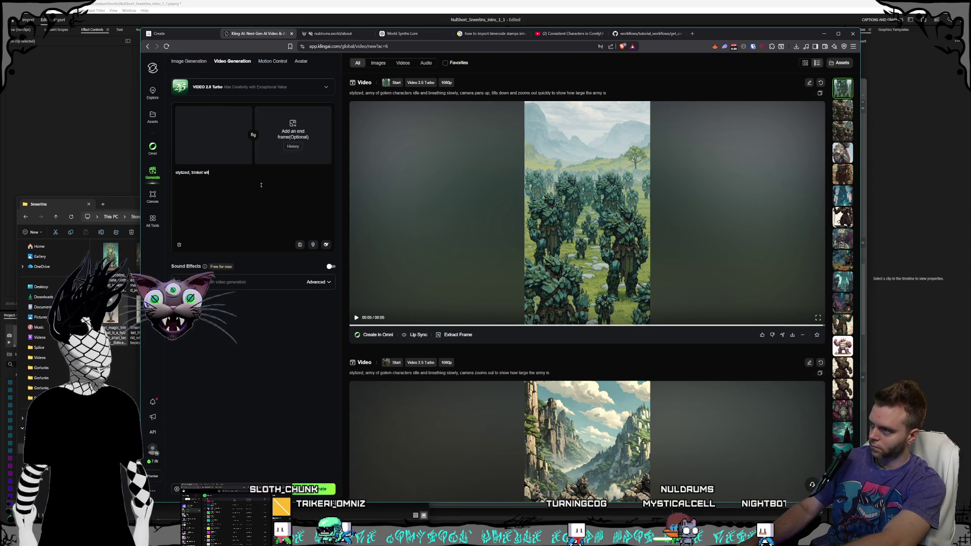
type("th moving ge")
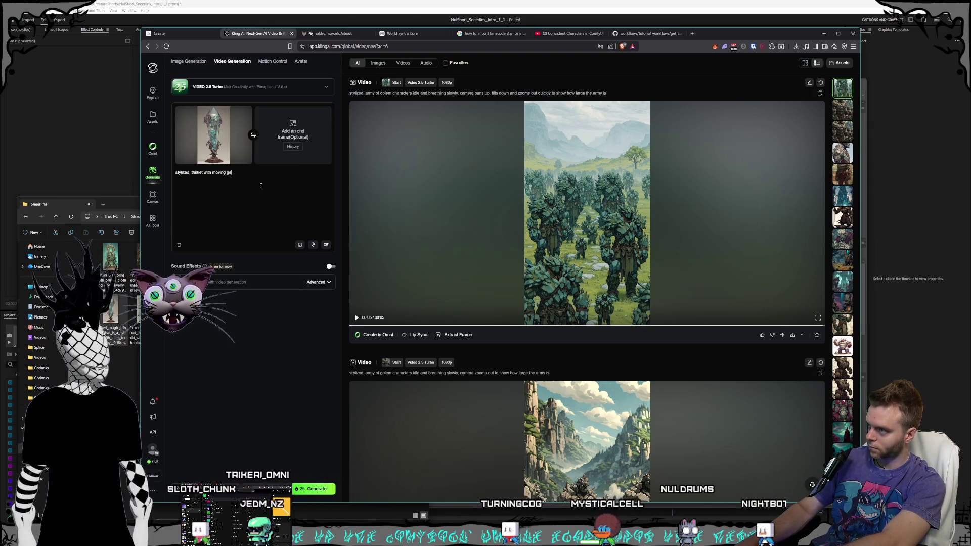
type("ars and mech")
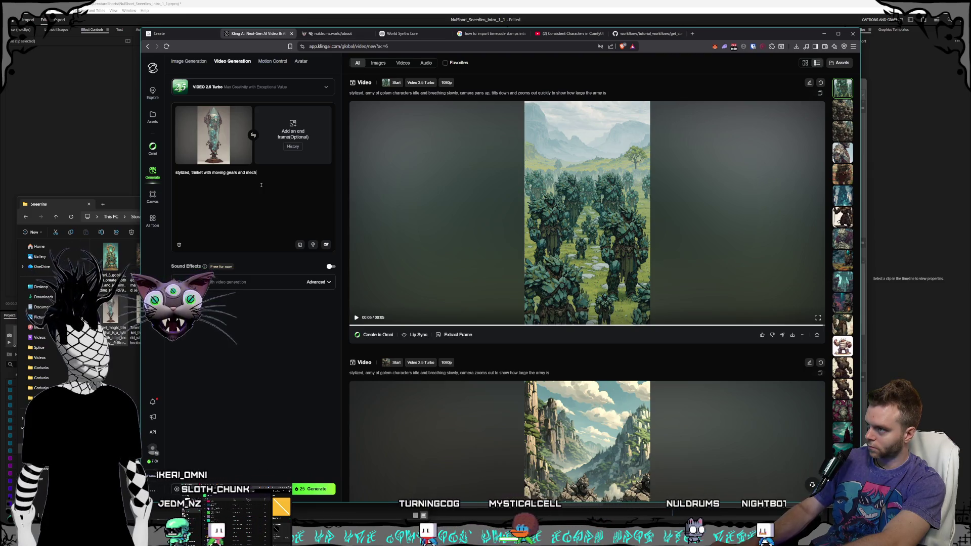
type("anical par")
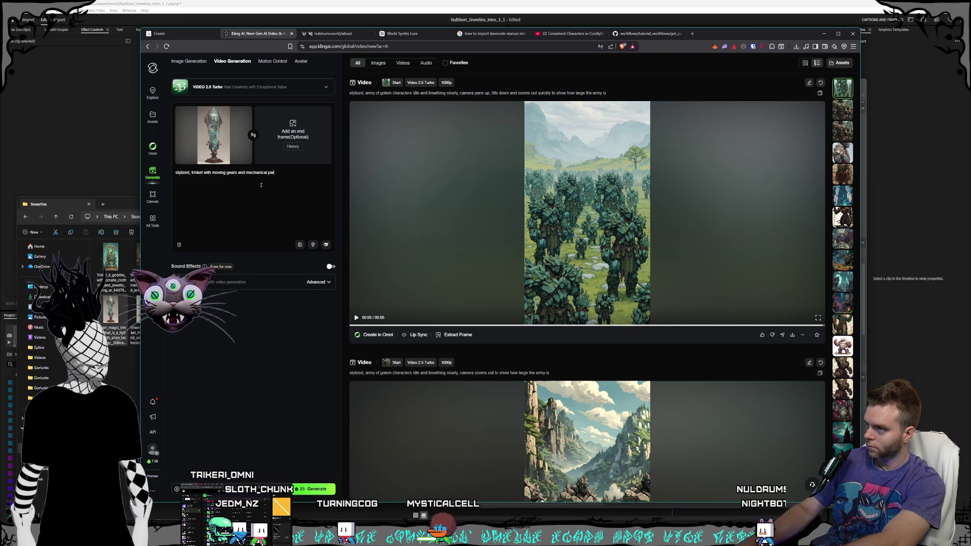
type("ts instide, ")
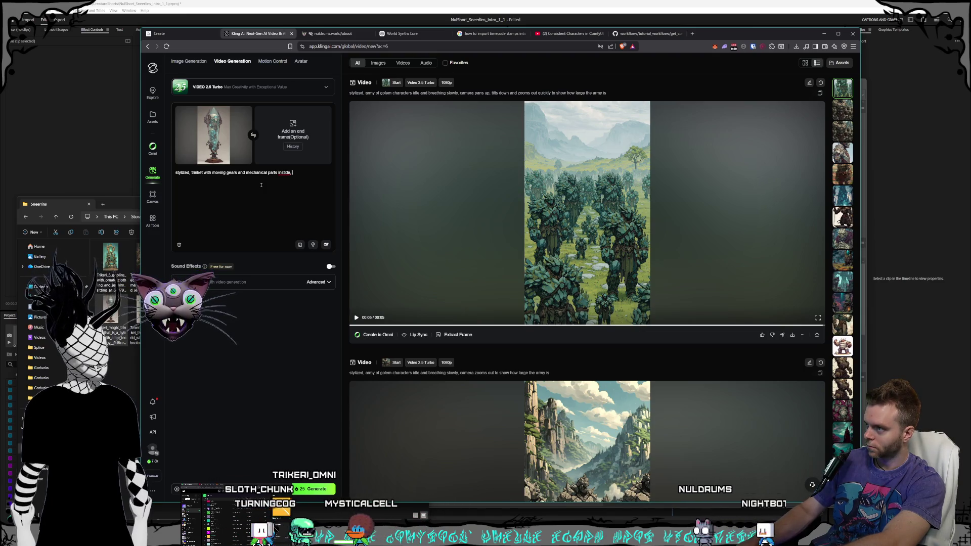
key("BackSpace")
key("BackSpace")
key("BackSpace")
key("BackSpace")
key("BackSpace")
key("BackSpace")
type("ide, static camera")
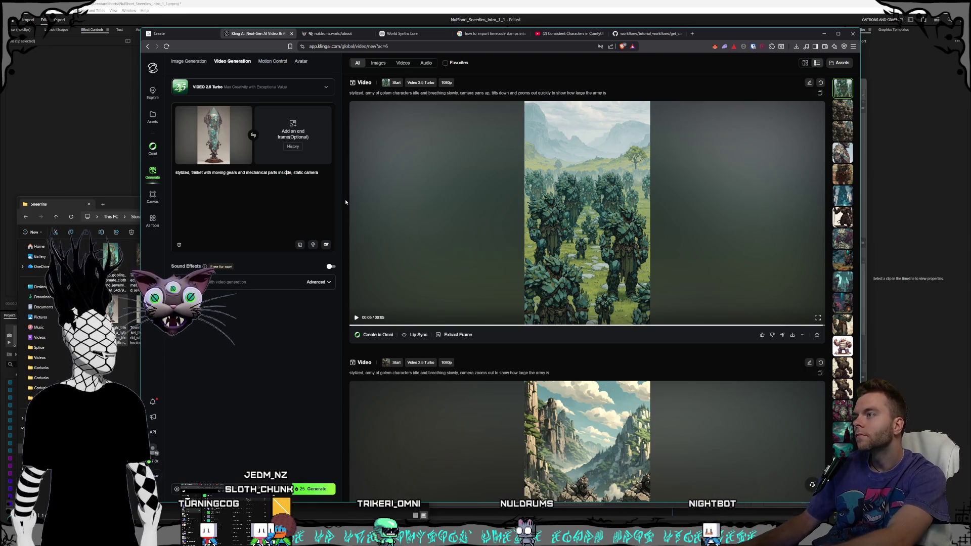
key("BackSpace")
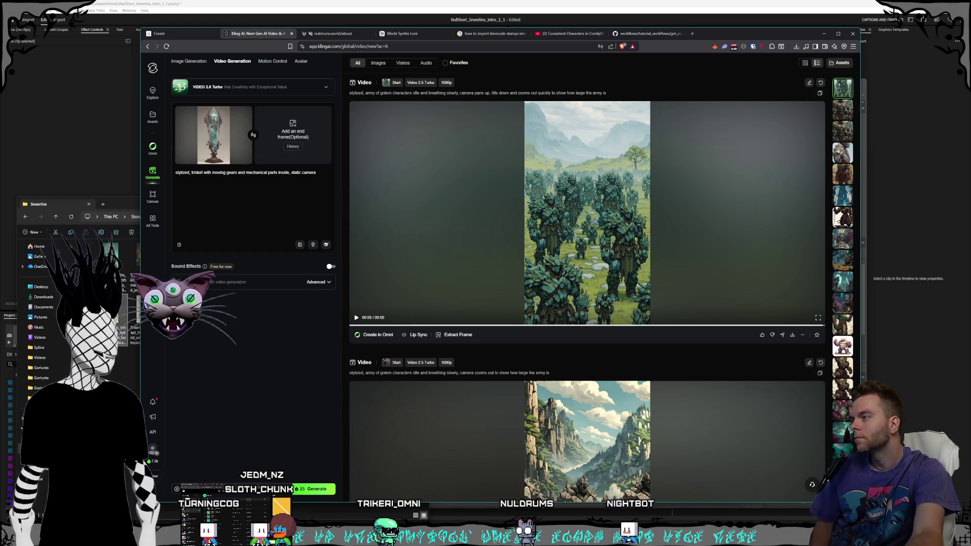
double_click(135, 335)
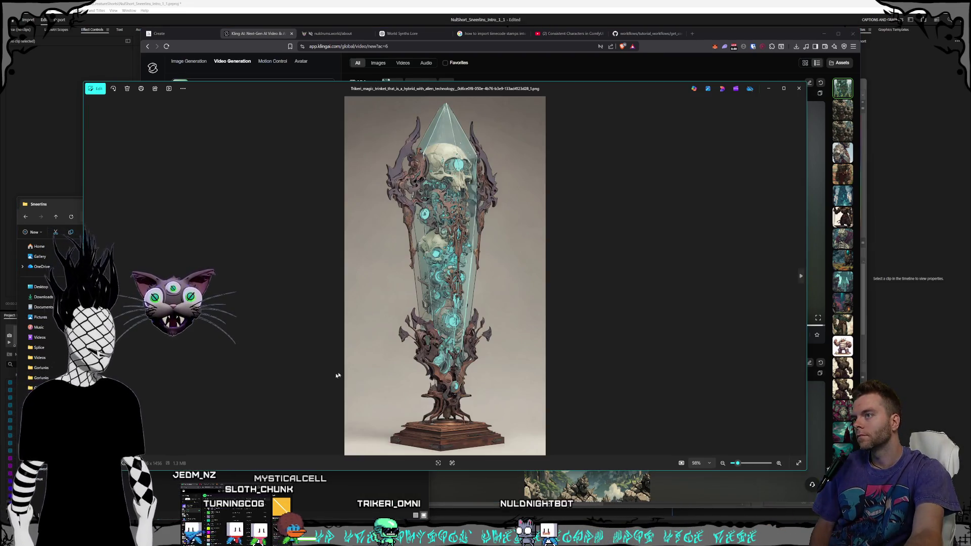
left_click(799, 88)
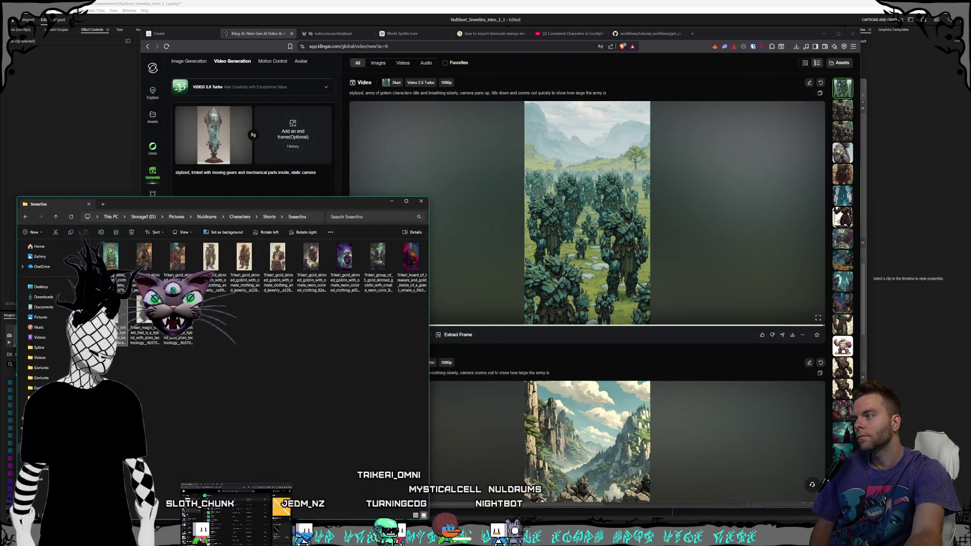